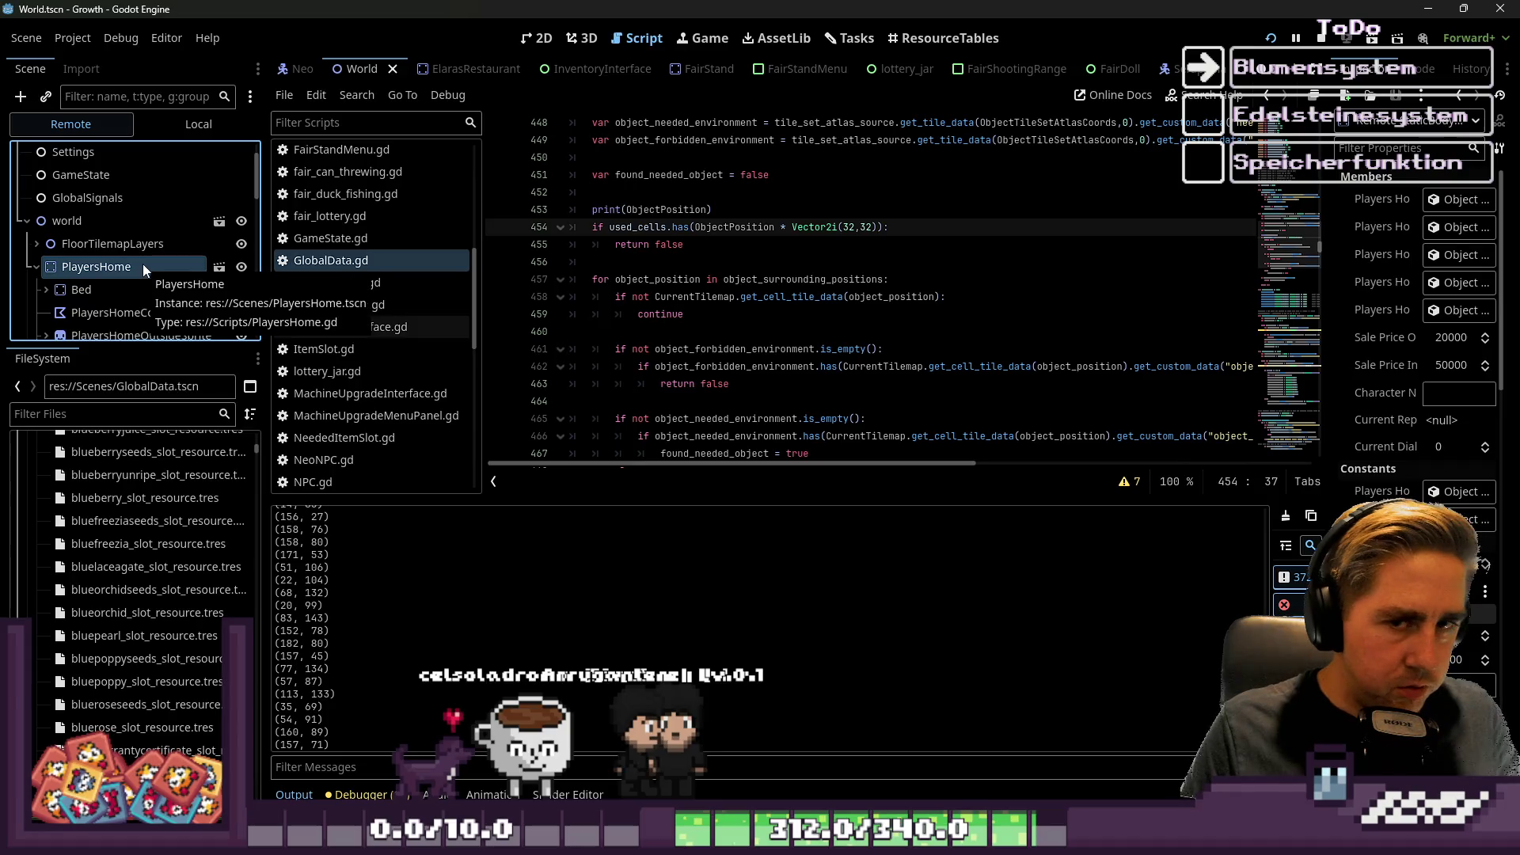
# Collapse PlayersHome, widen the Inspector, and select the running game's GlobalData node to view its members.
pyautogui.click(35, 269)
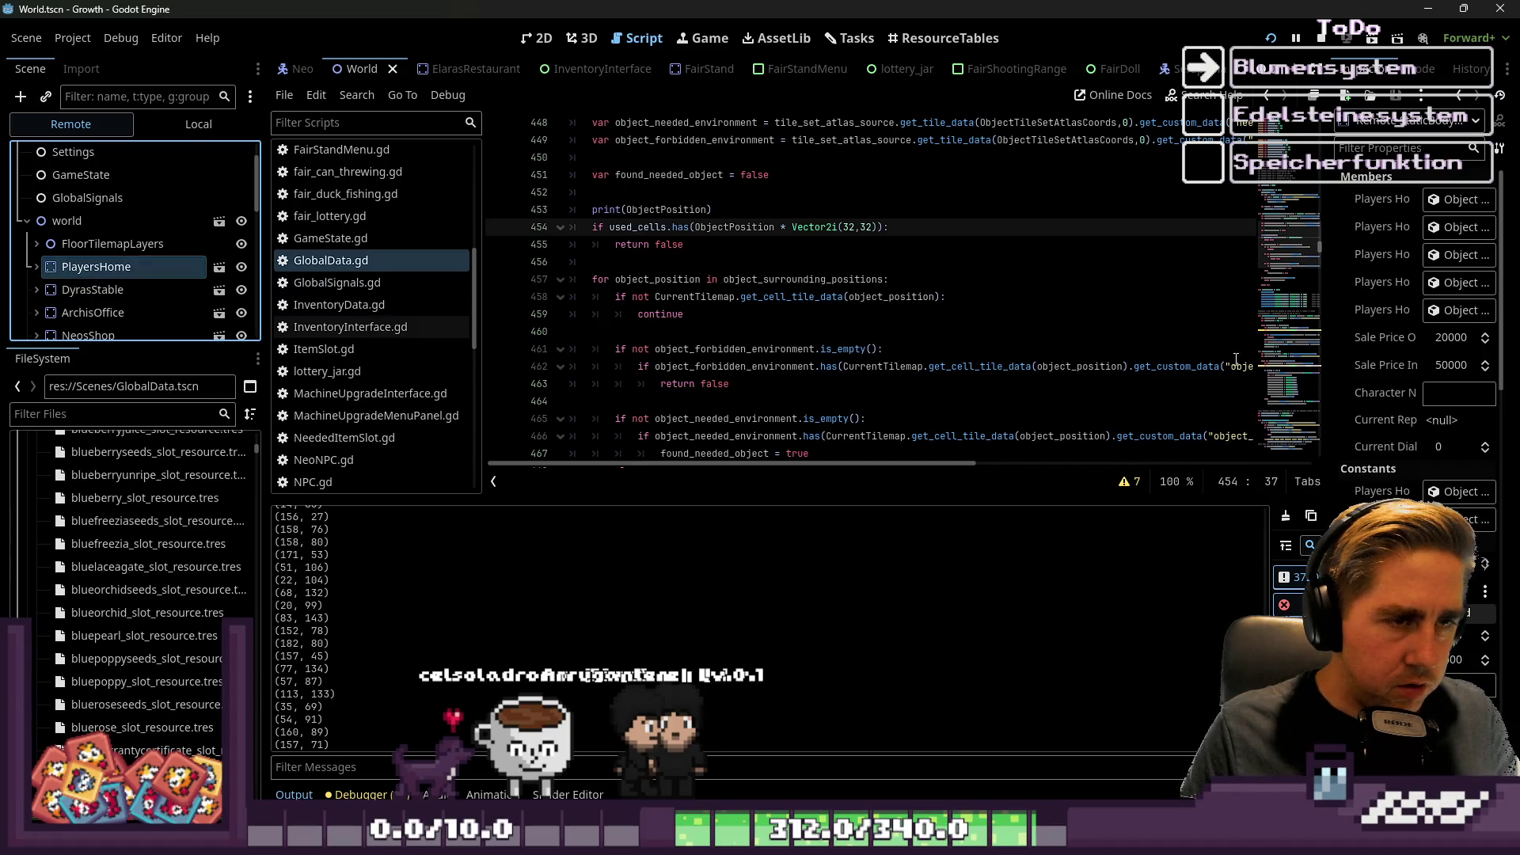
pyautogui.moveTo(1332, 324); pyautogui.dragTo(1074, 322)
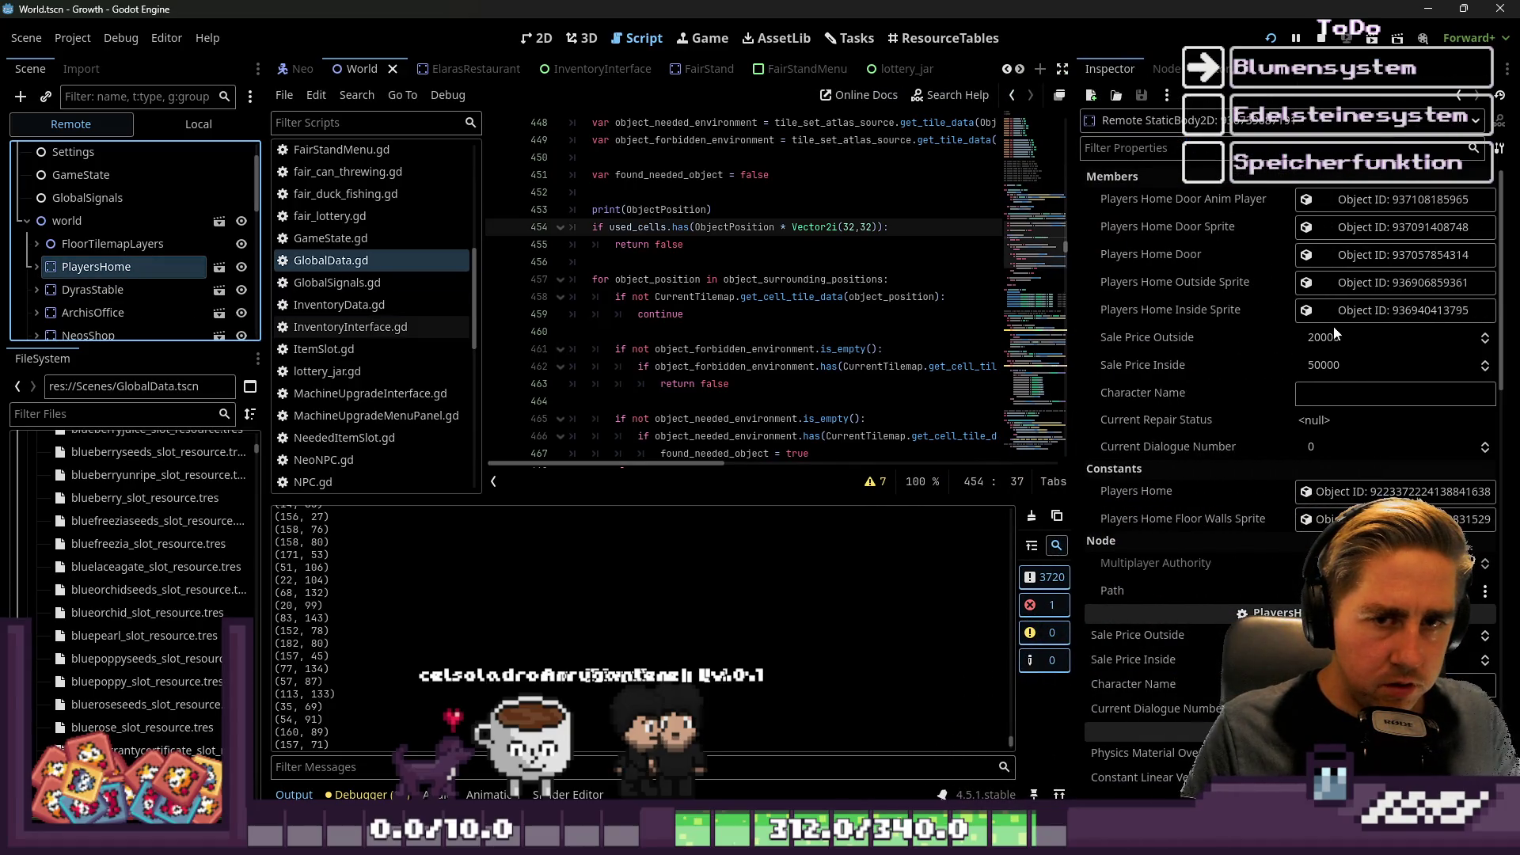
pyautogui.scroll(-5, 1337, 330)
pyautogui.scroll(-5, 1337, 330)
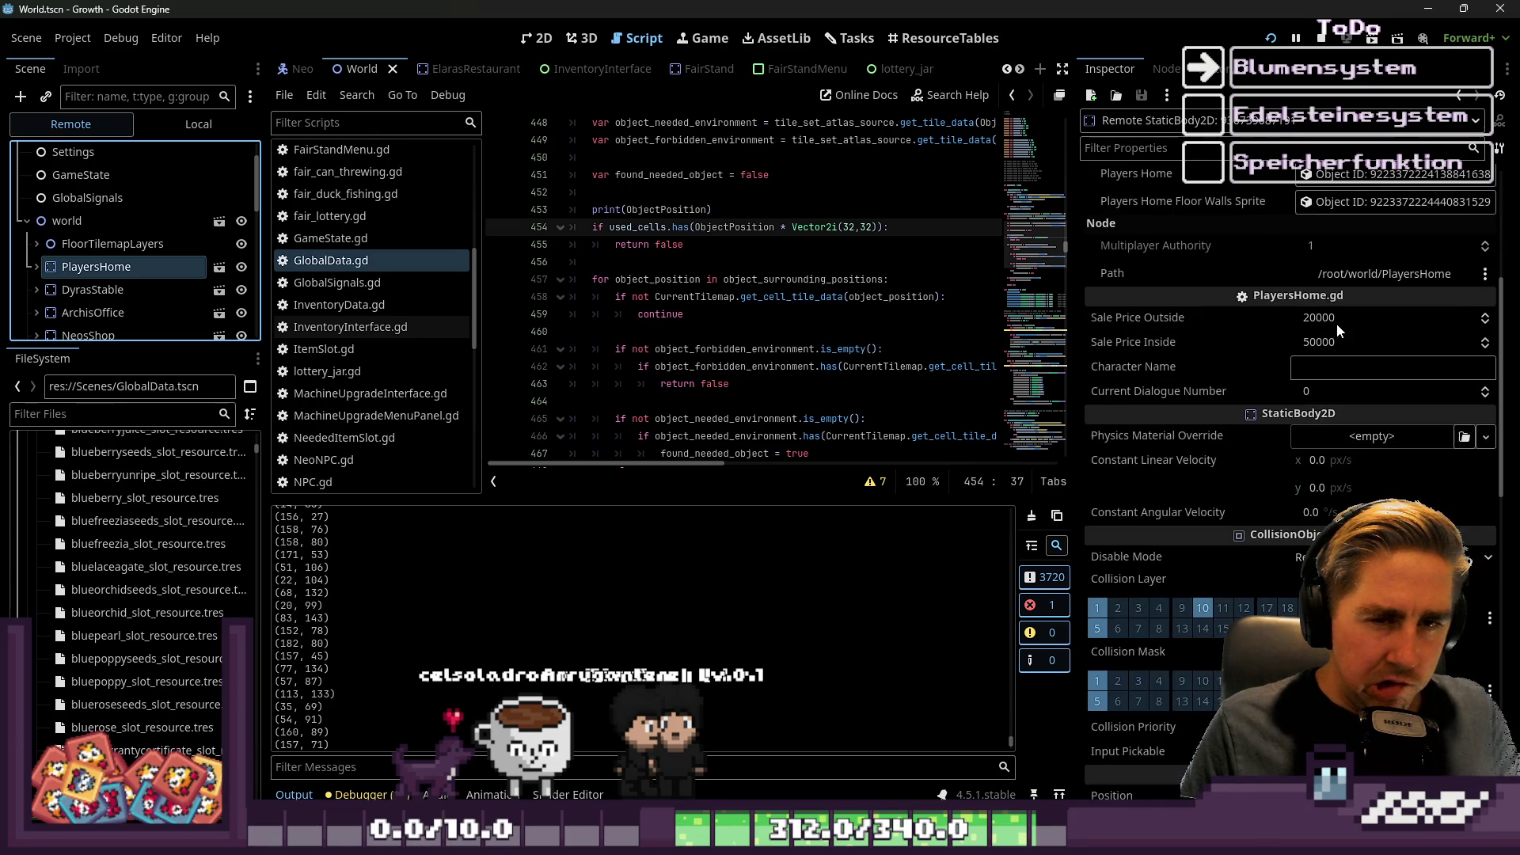
pyautogui.scroll(2, 1337, 330)
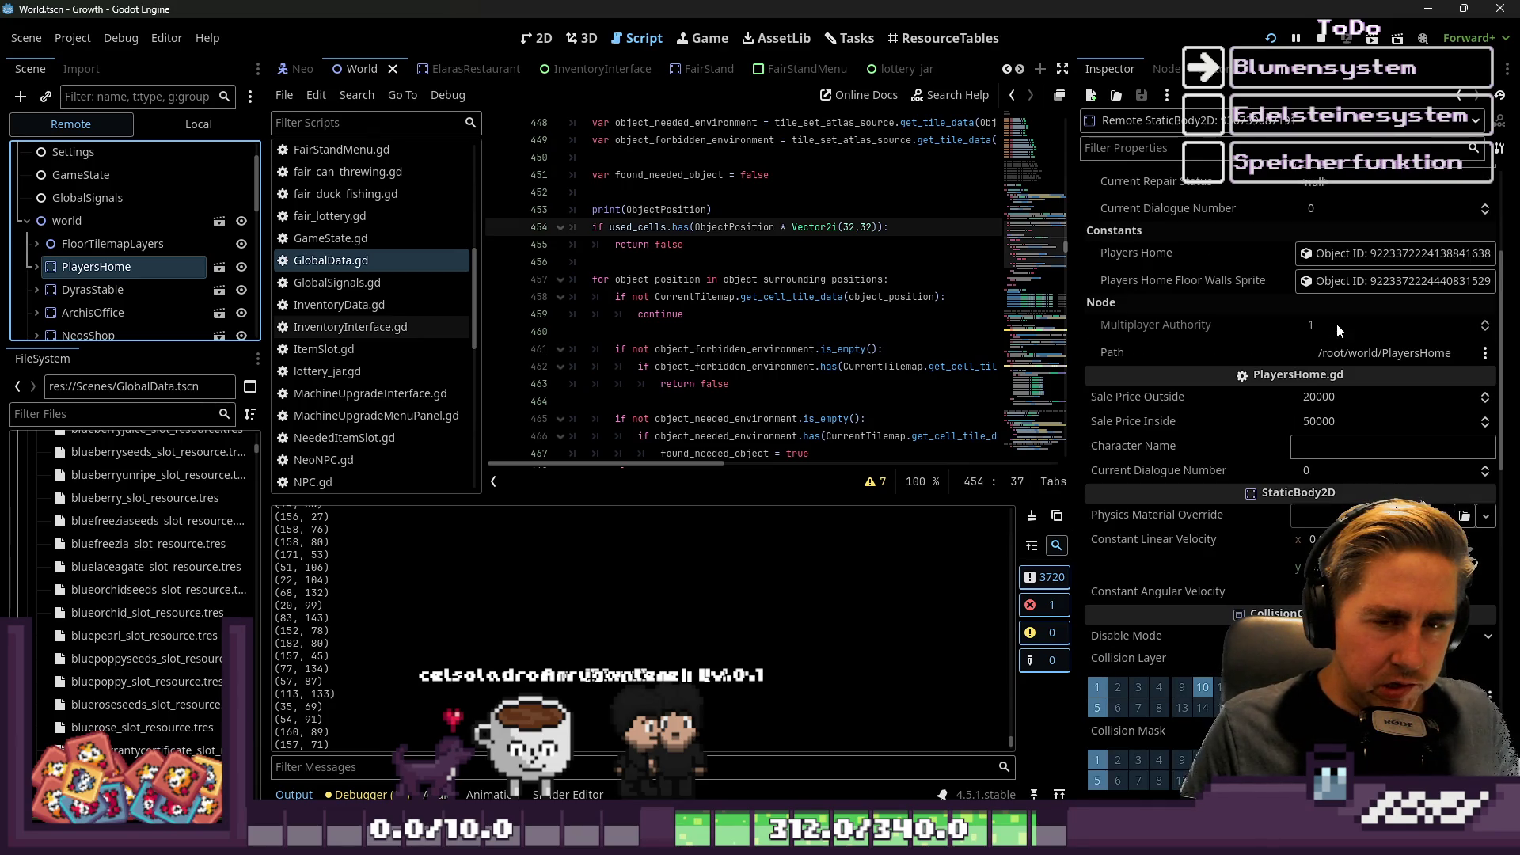
pyautogui.scroll(-15, 1393, 254)
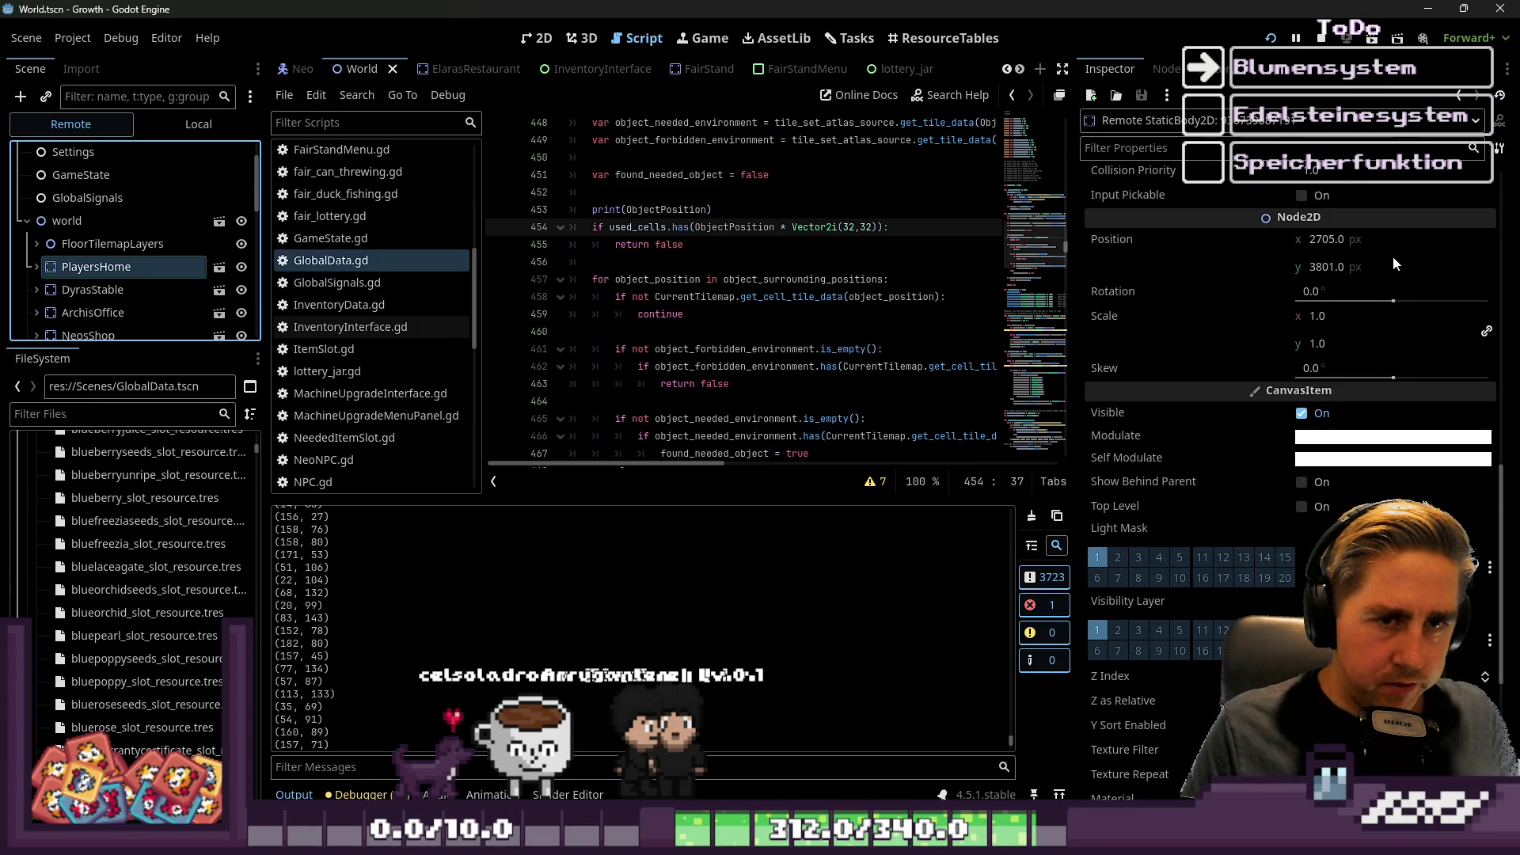
pyautogui.scroll(2, 1393, 255)
pyautogui.scroll(2, 79, 205)
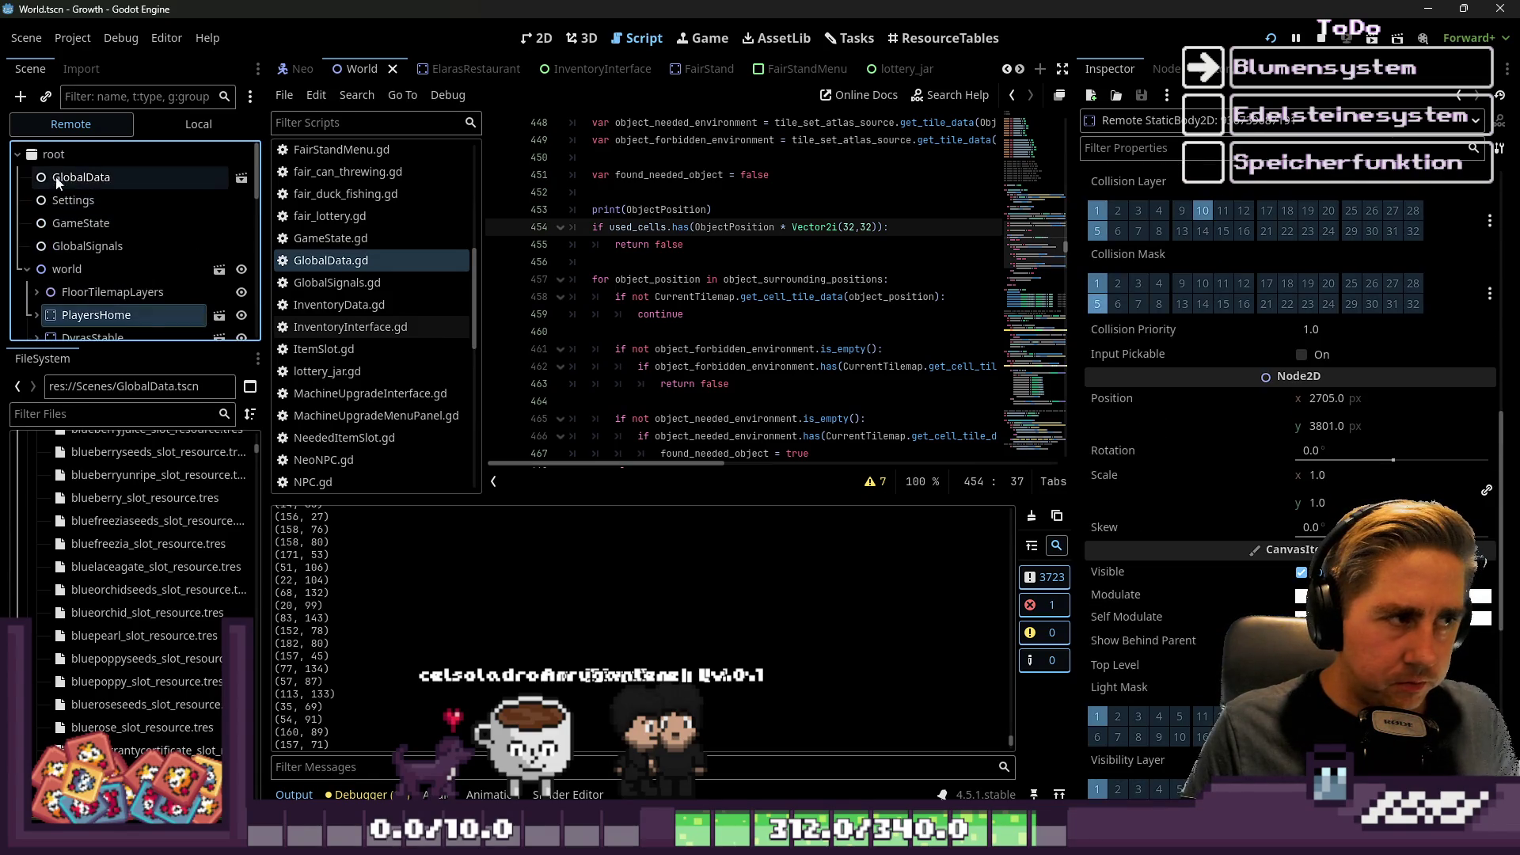
pyautogui.click(62, 181)
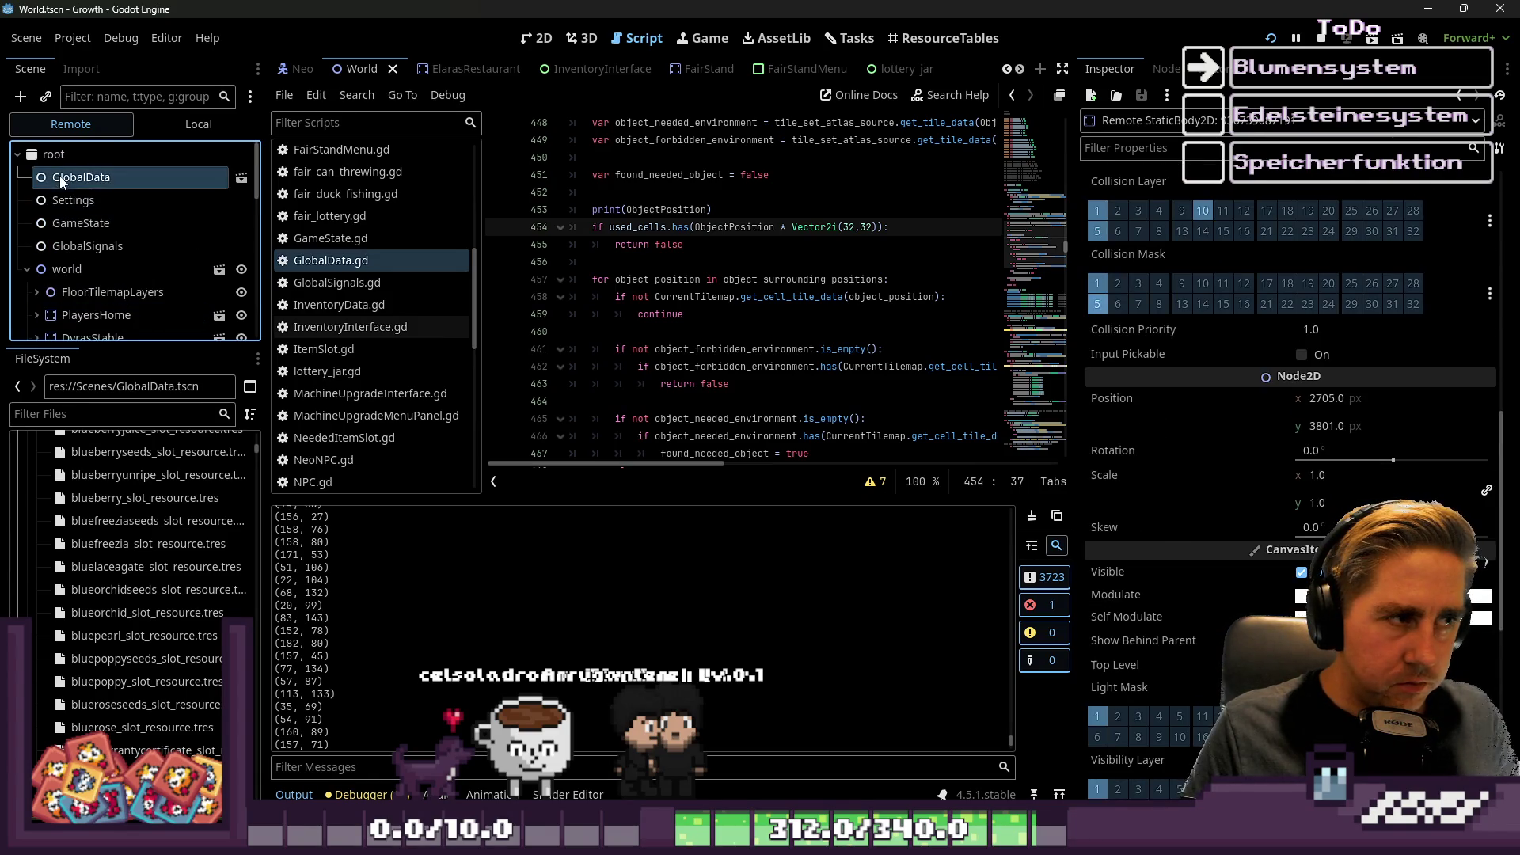
pyautogui.click(1197, 157)
# Filter GlobalData's properties by 'used_' to show Used Cells, then stop the running game.
pyautogui.write('used_')
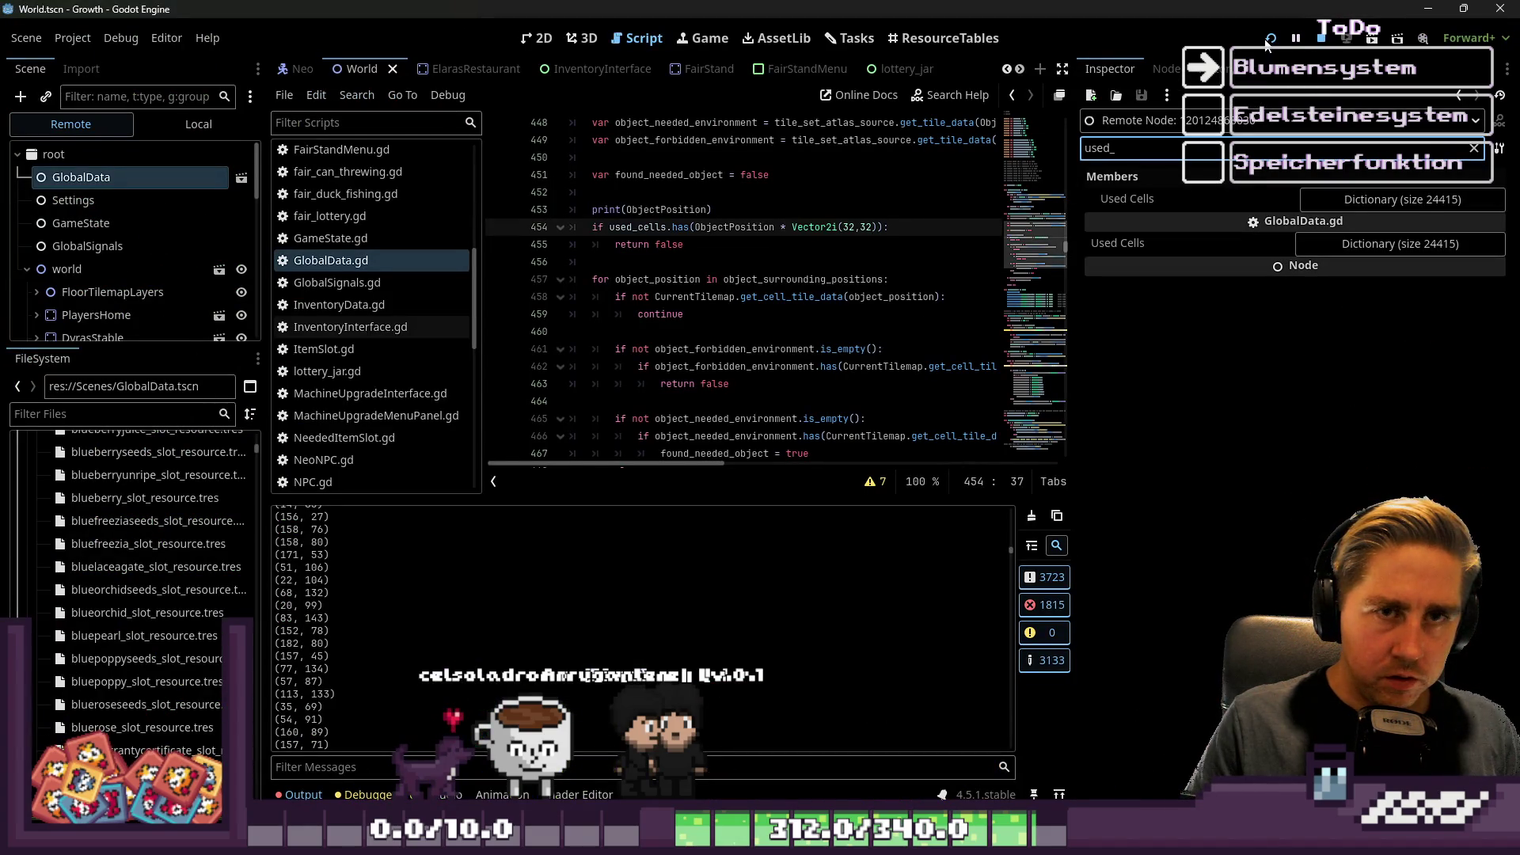
pyautogui.click(1318, 38)
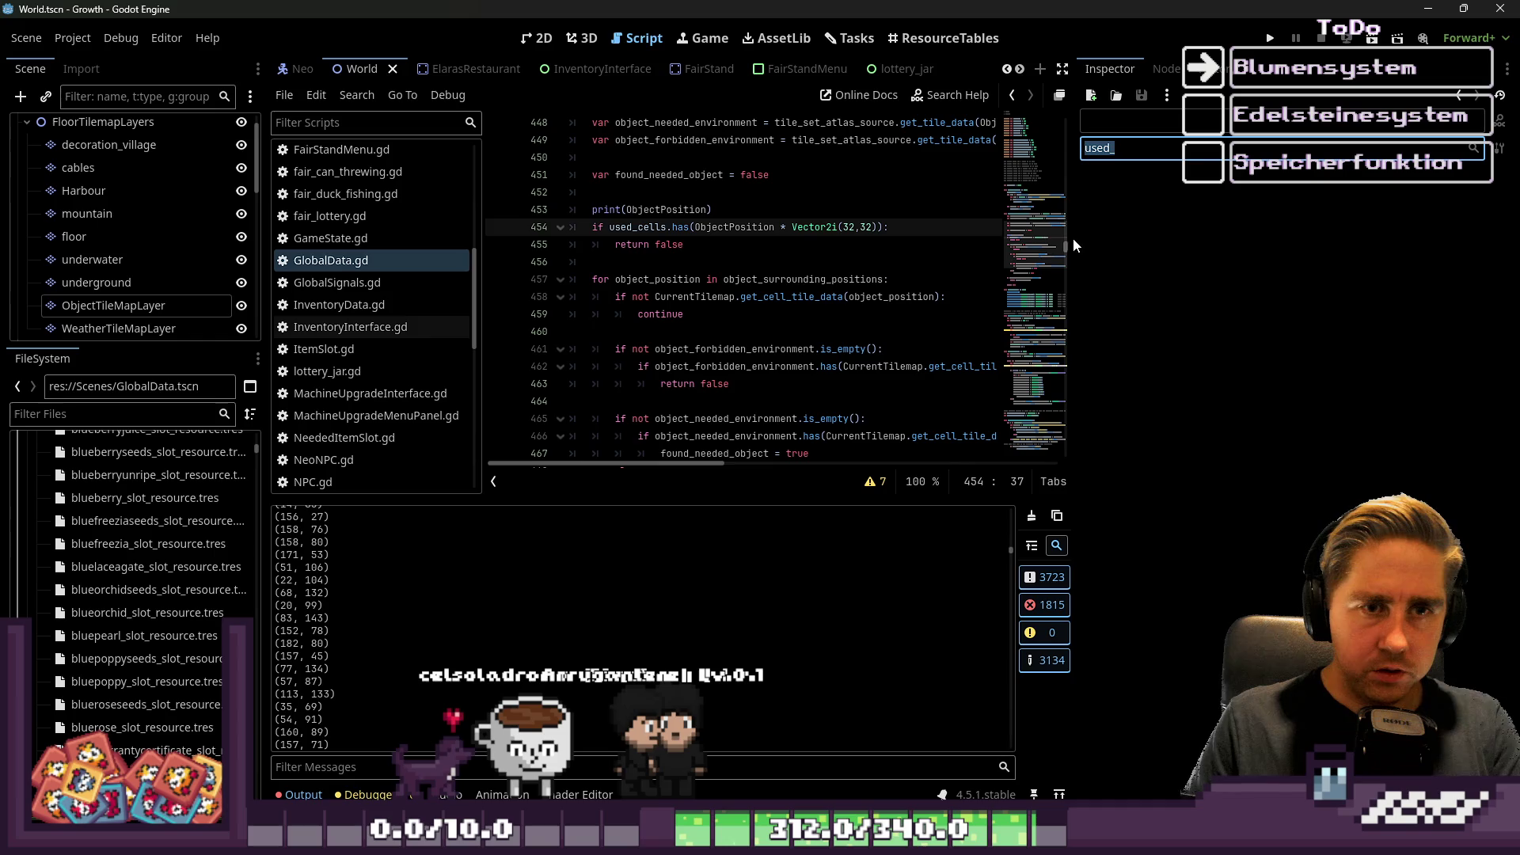
# Widen the code editor and select the old used_cells condition on line 454.
pyautogui.moveTo(1072, 236); pyautogui.dragTo(1336, 236)
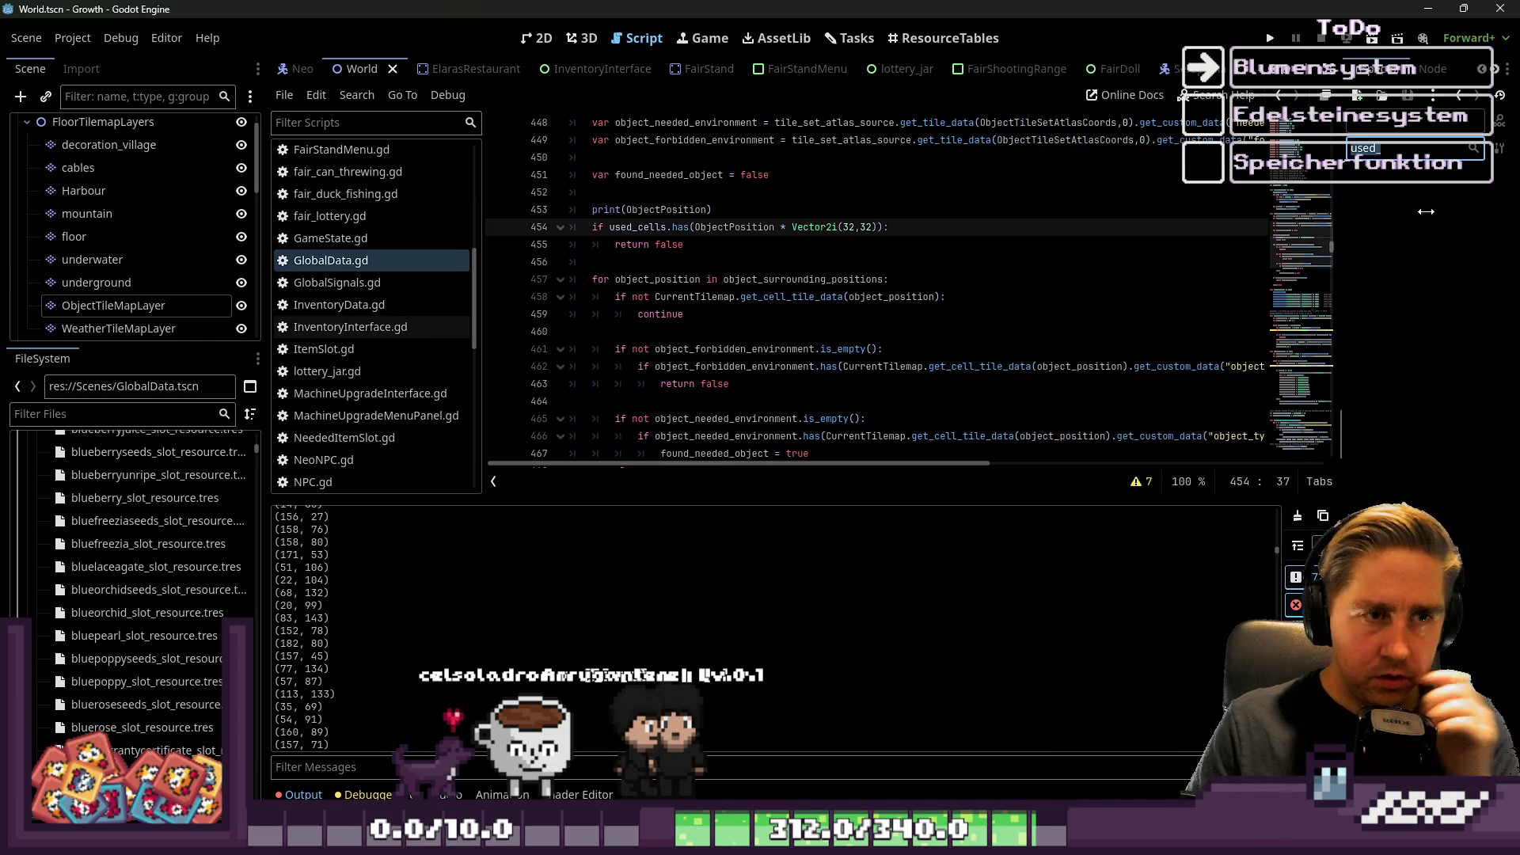
pyautogui.click(1043, 229)
pyautogui.moveTo(688, 245)
pyautogui.mouseDown()
pyautogui.moveTo(507, 228)
pyautogui.moveTo(504, 214)
pyautogui.mouseUp()
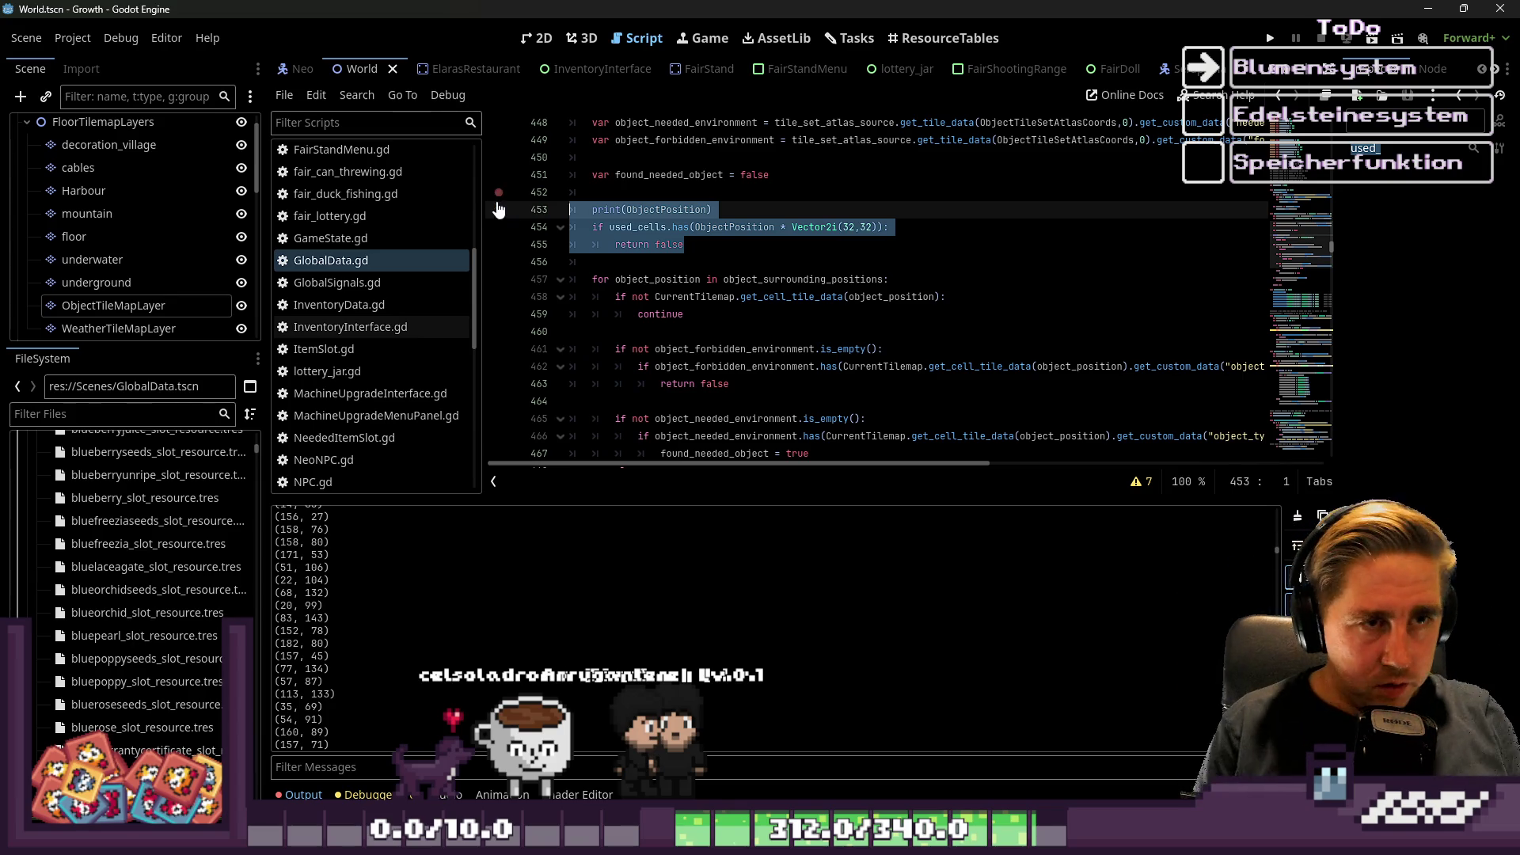
pyautogui.scroll(3, 829, 350)
pyautogui.doubleClick(932, 210)
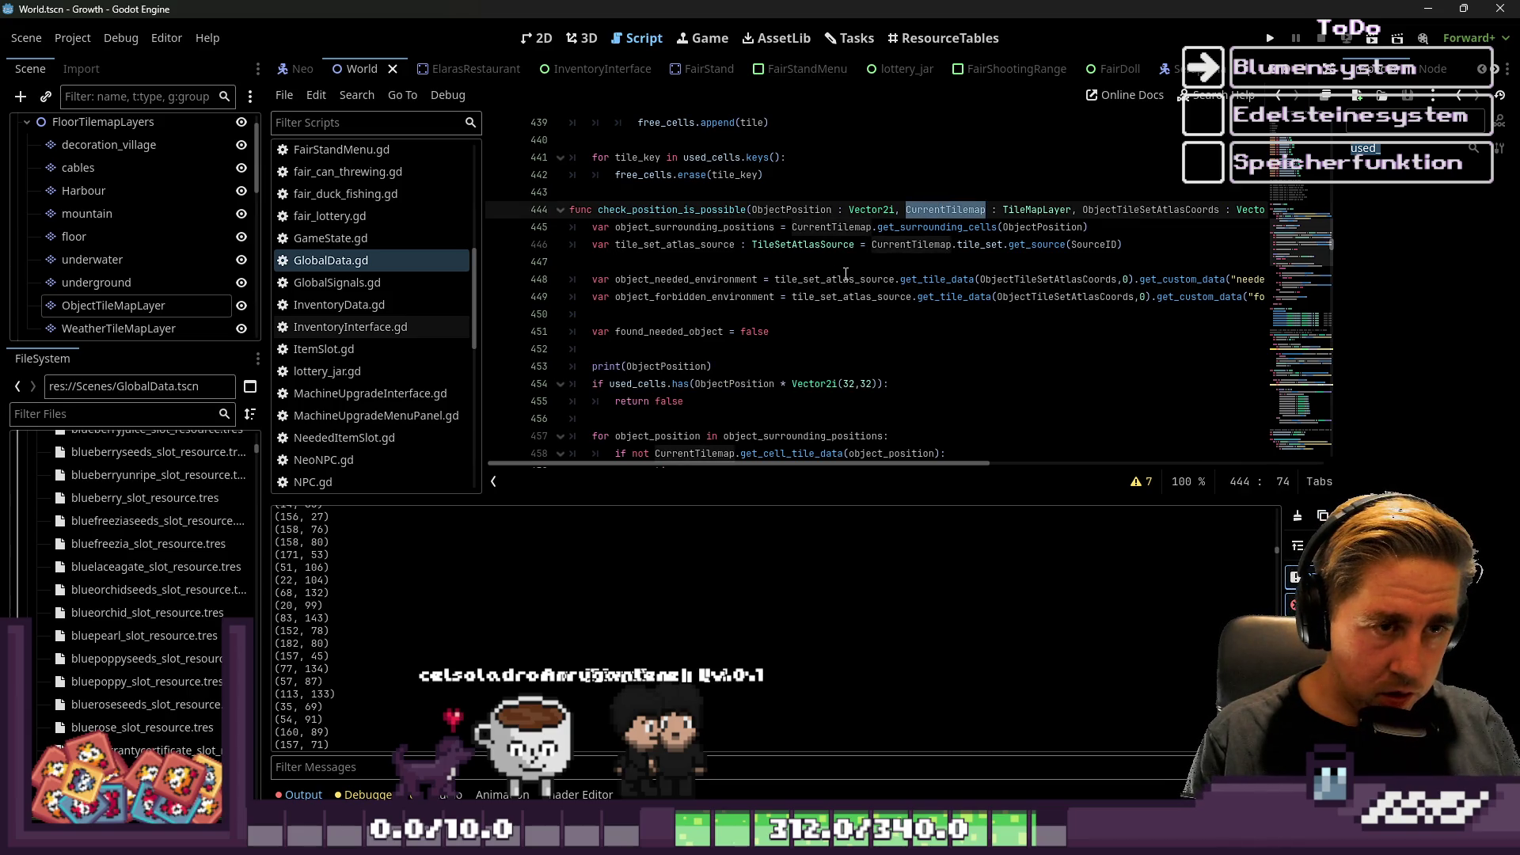
pyautogui.click(615, 383)
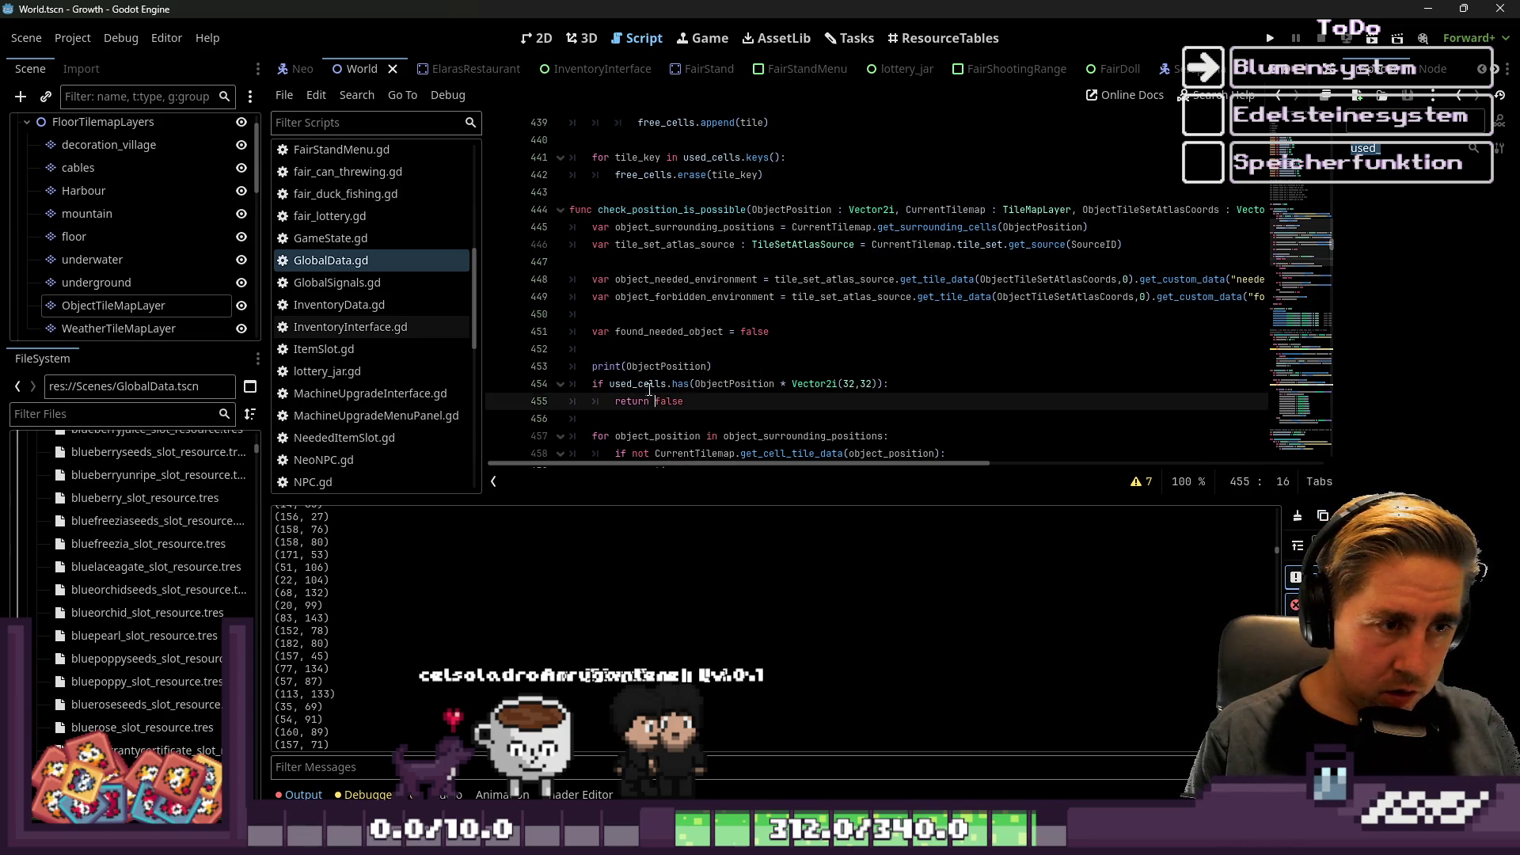
pyautogui.moveTo(610, 384); pyautogui.dragTo(874, 384)
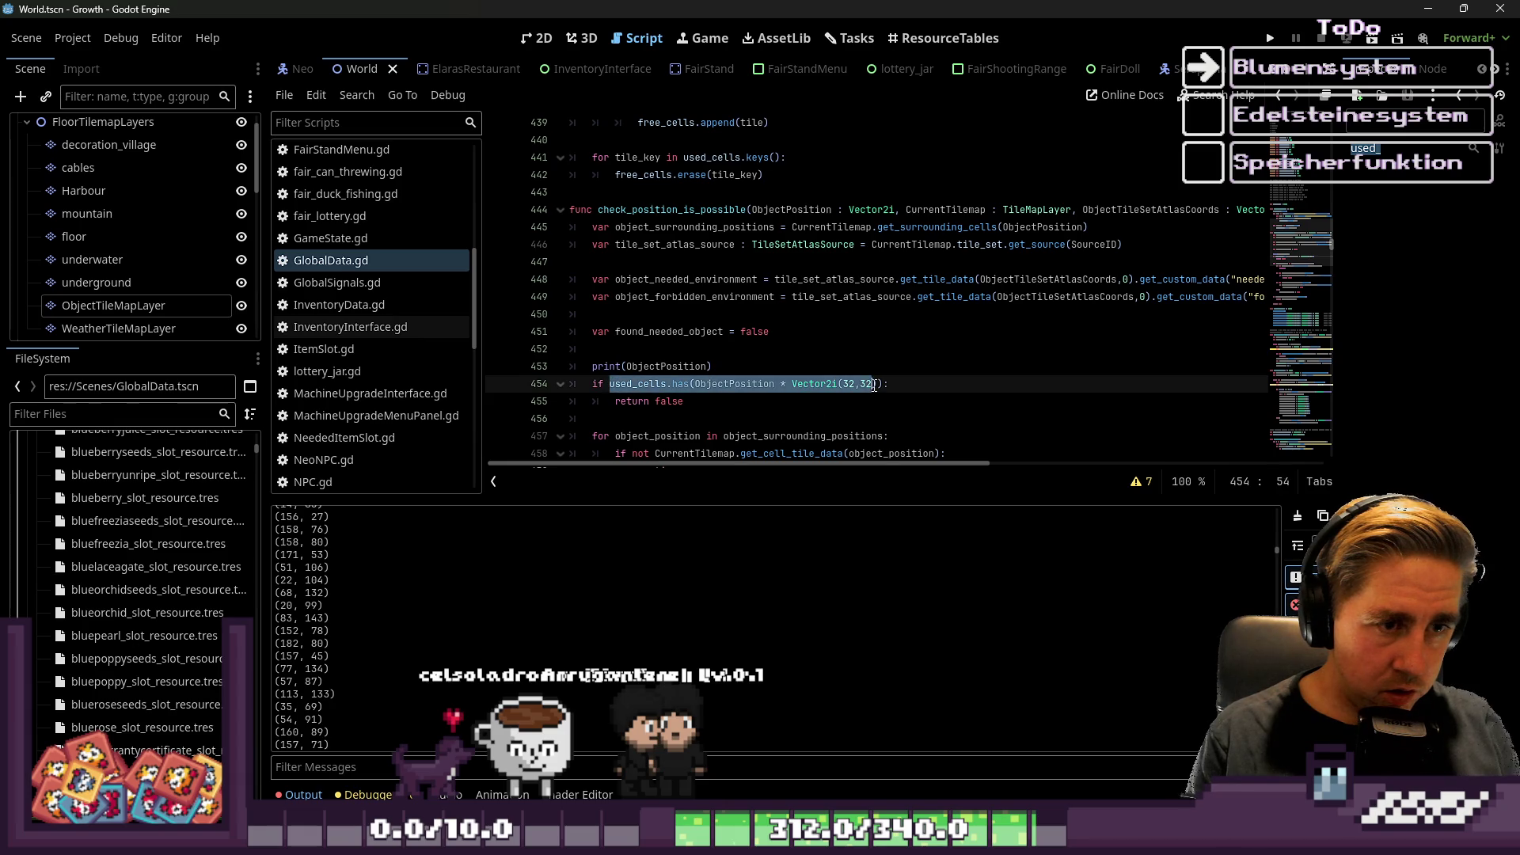
# Replace it with CurrentTilemap.get_used_cells().has() using autocomplete suggestions.
pyautogui.write('CurrentTilemap.h')
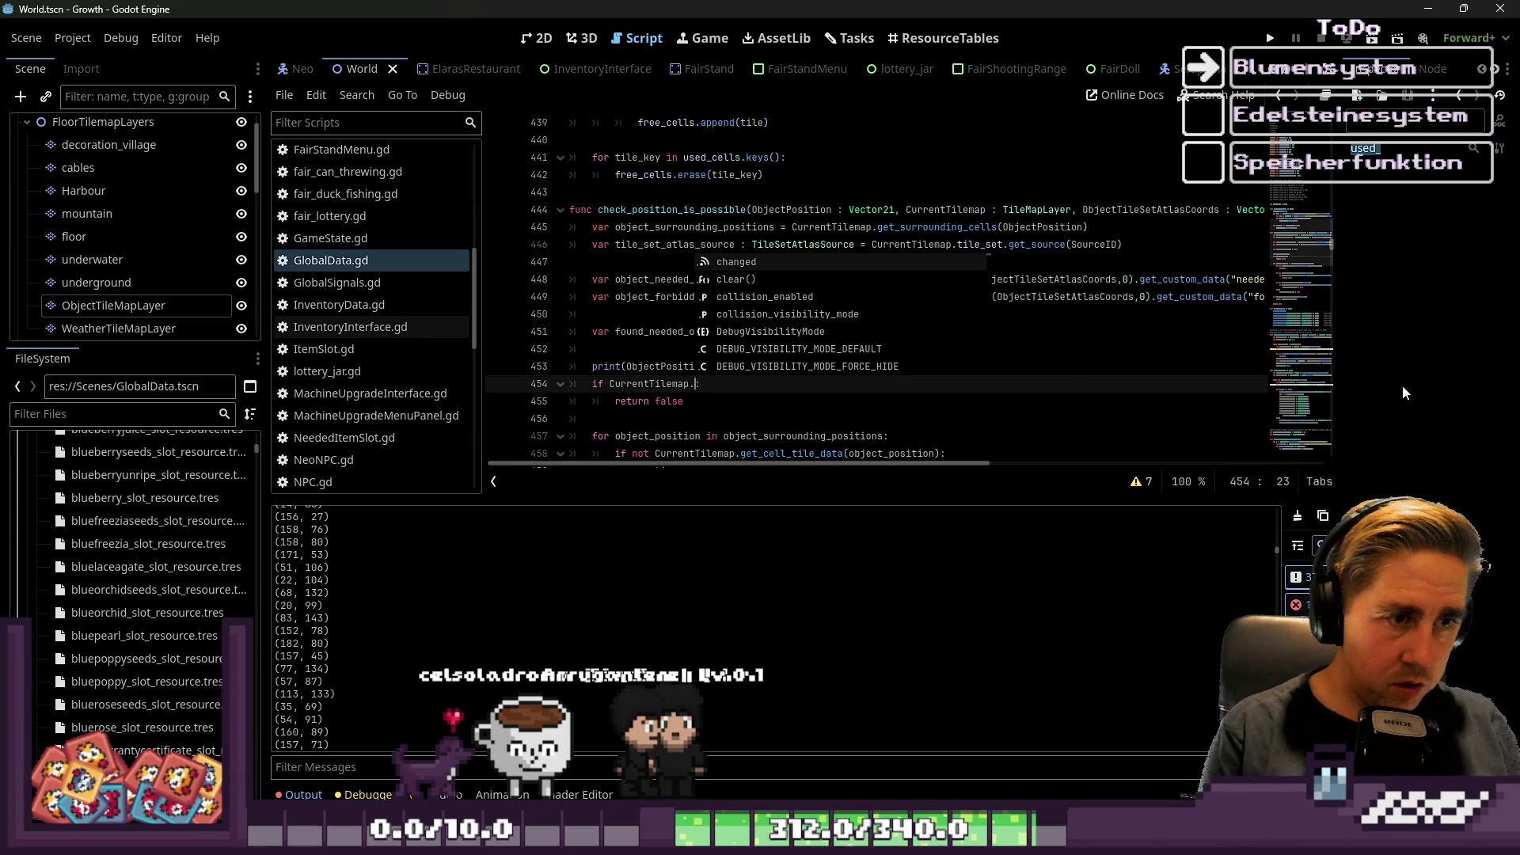
pyautogui.write('as_til')
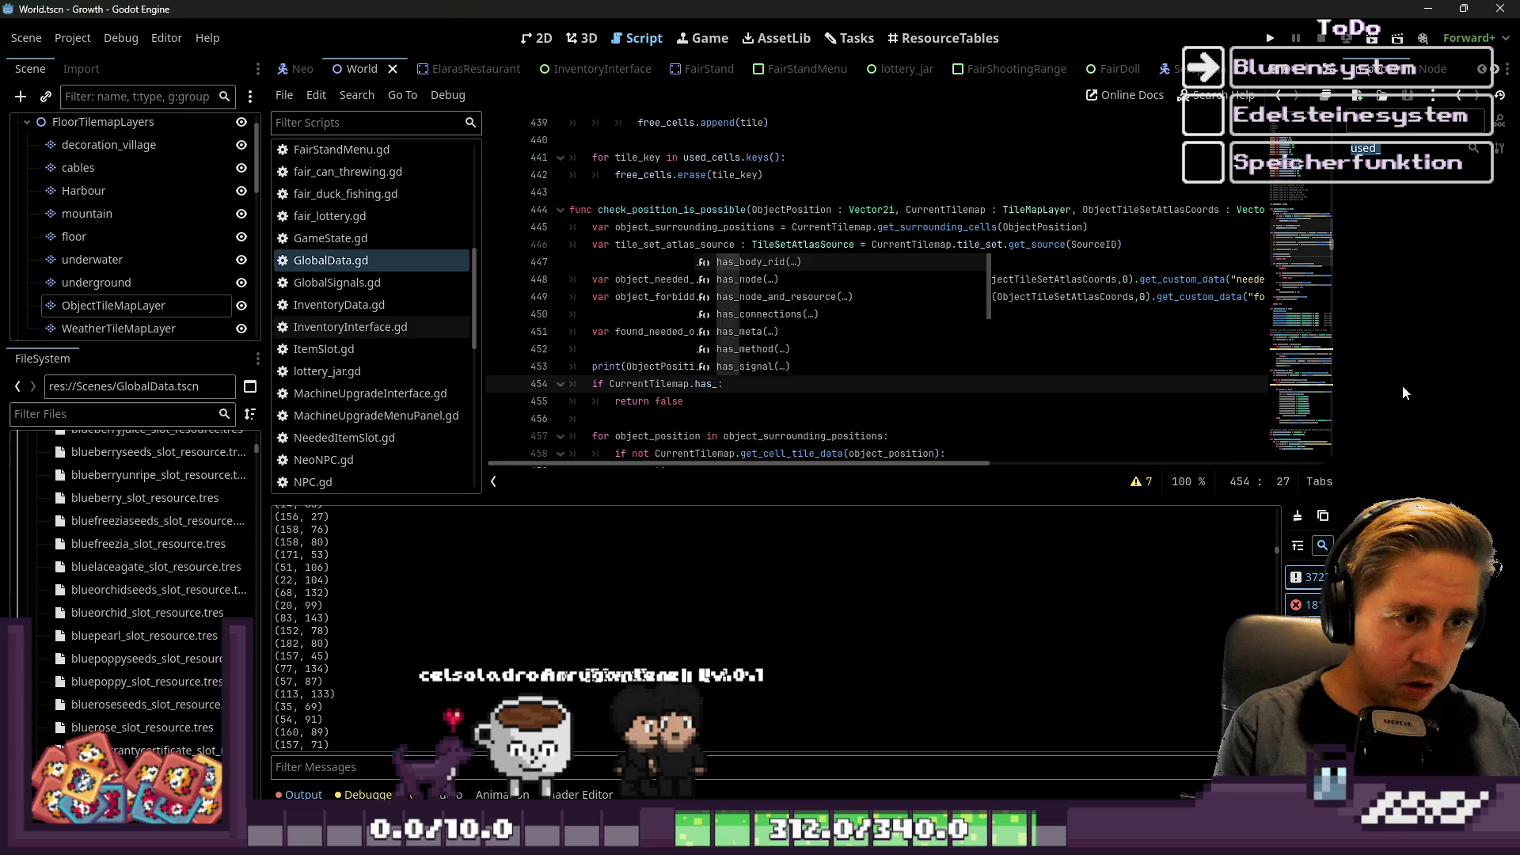
pyautogui.press('BackSpace')
pyautogui.press('BackSpace')
pyautogui.press('BackSpace')
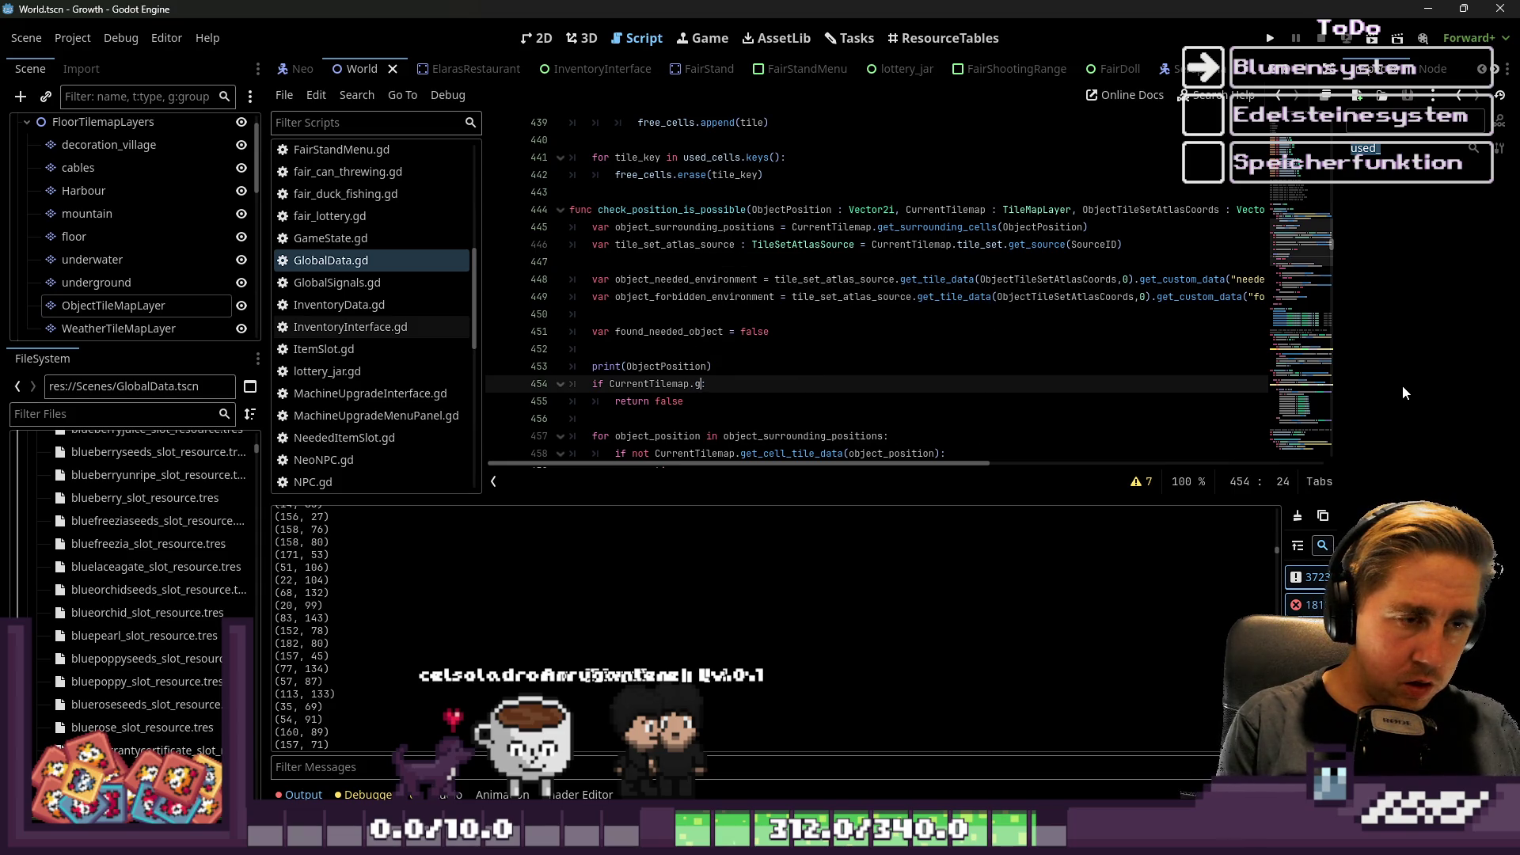
pyautogui.write('et_c')
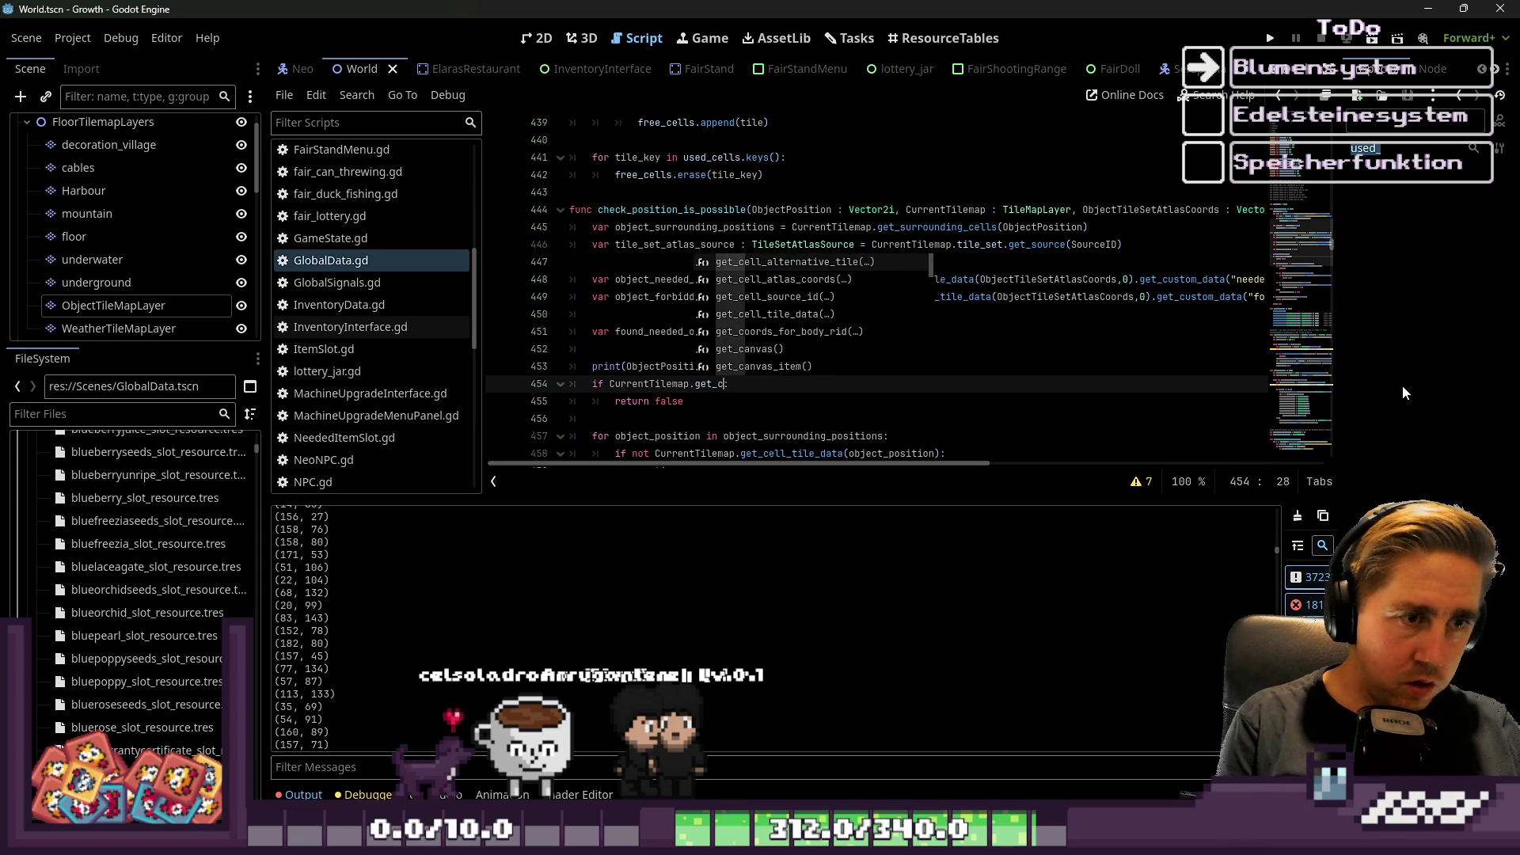
pyautogui.write('ell')
pyautogui.press('Down')
pyautogui.press('Down')
pyautogui.press('Down')
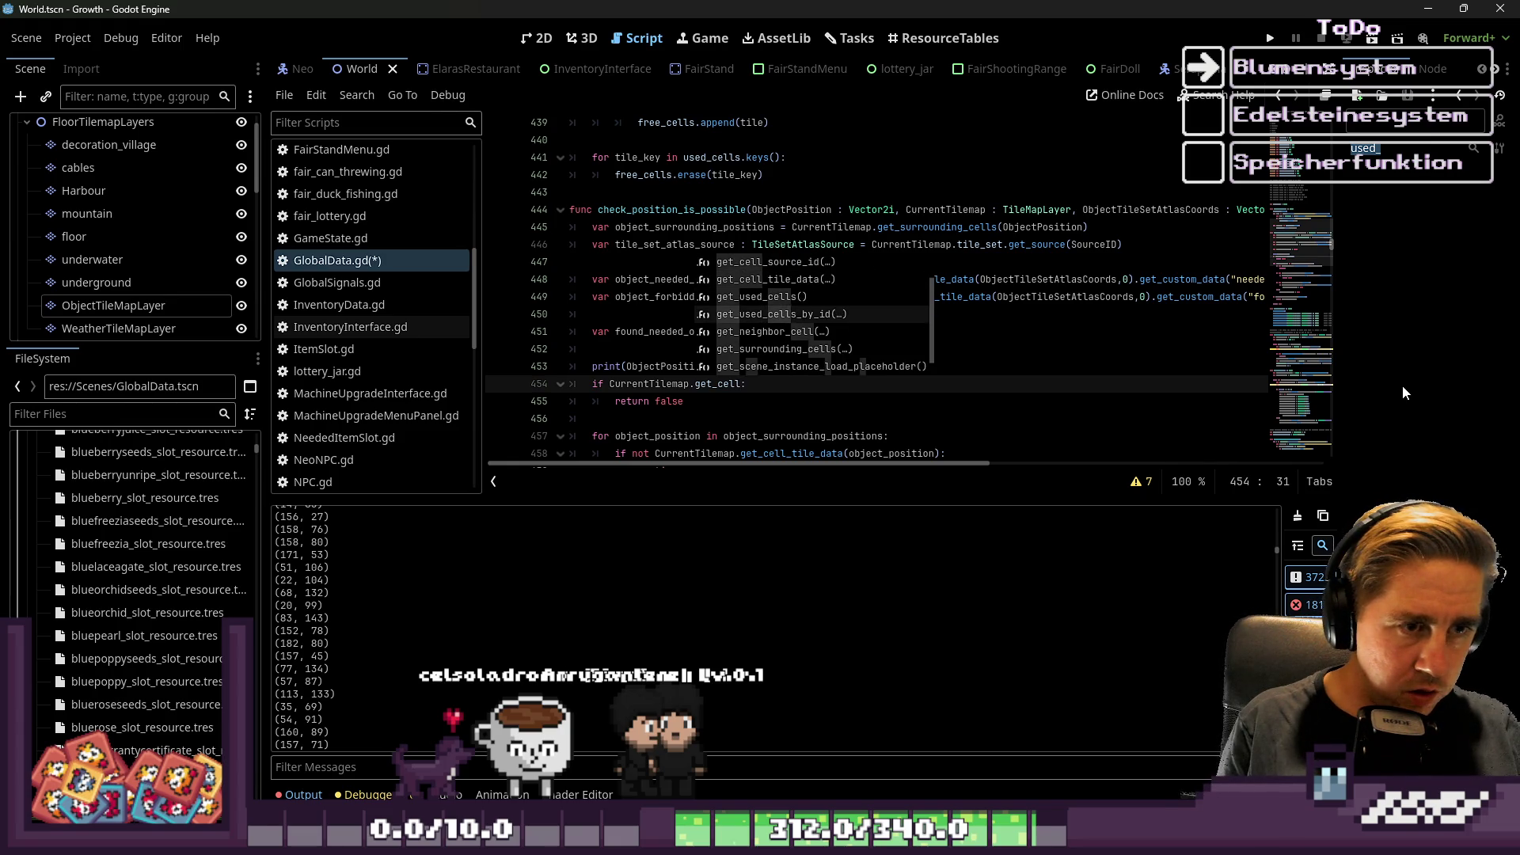
pyautogui.press('Return')
pyautogui.write('.has(')
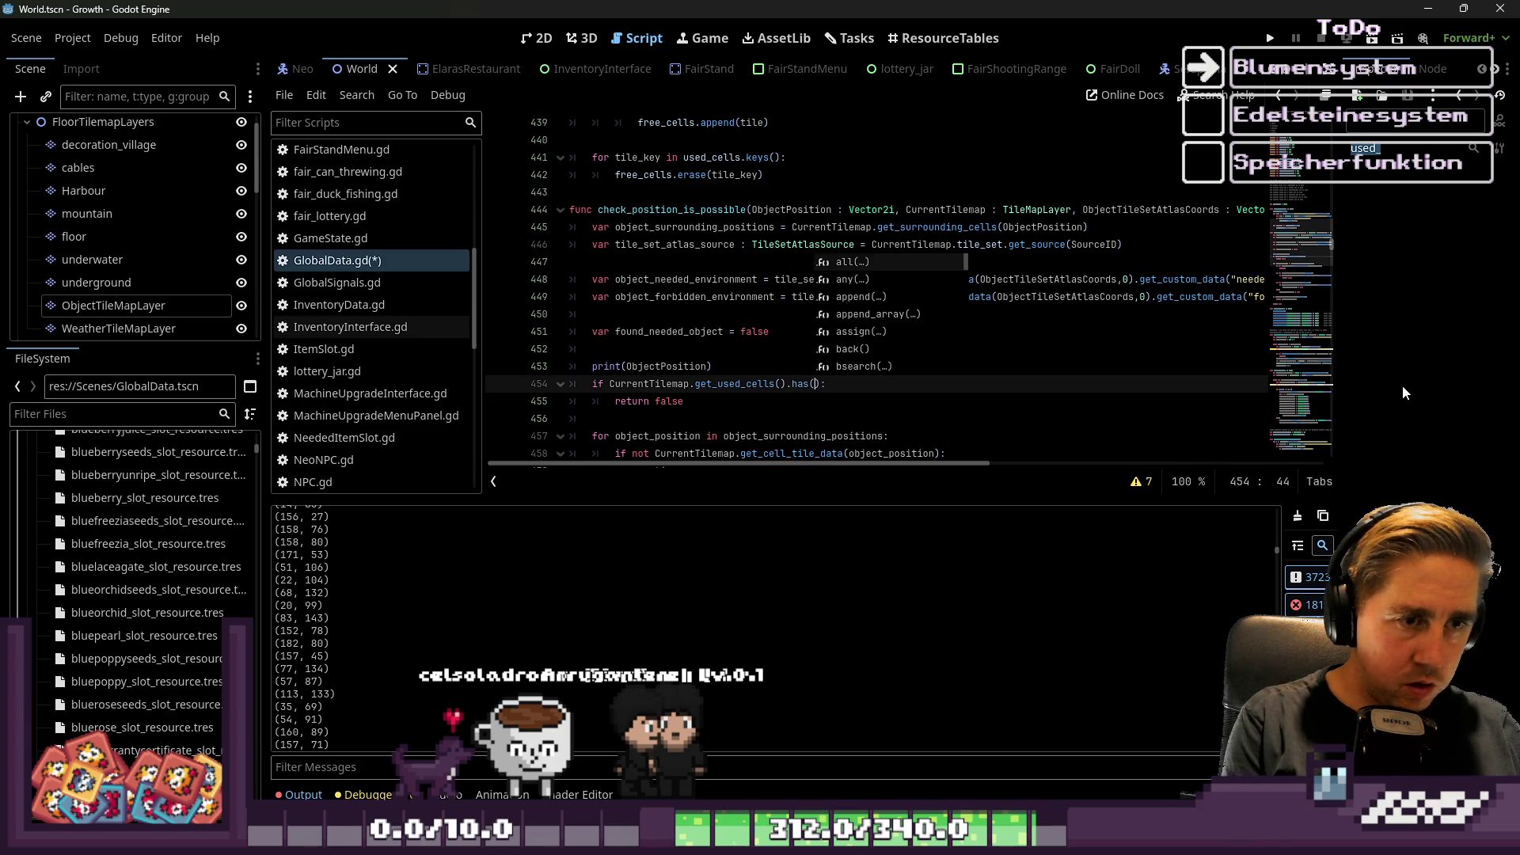
pyautogui.press('Return')
pyautogui.press('Up')
# Pass ObjectPosition into has(), delete the print(ObjectPosition) debug line, and launch the game.
pyautogui.hotkey('ctrl', 'shift', 'Right')
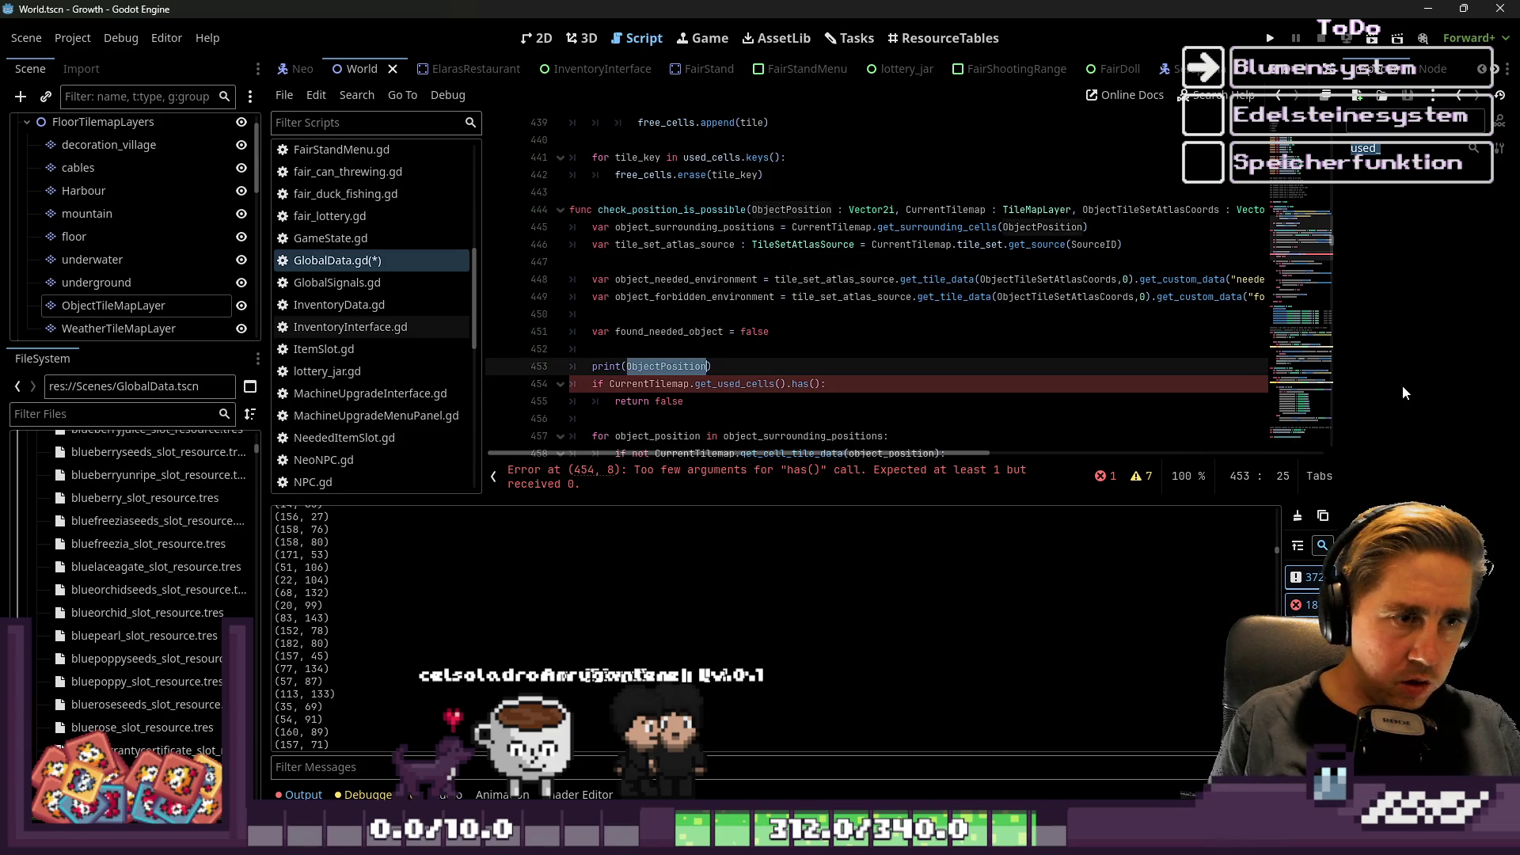
pyautogui.hotkey('ctrl', 'c')
pyautogui.press('Down')
pyautogui.press('End')
pyautogui.press('Left')
pyautogui.press('Left')
pyautogui.hotkey('ctrl', 'v')
pyautogui.press('Up')
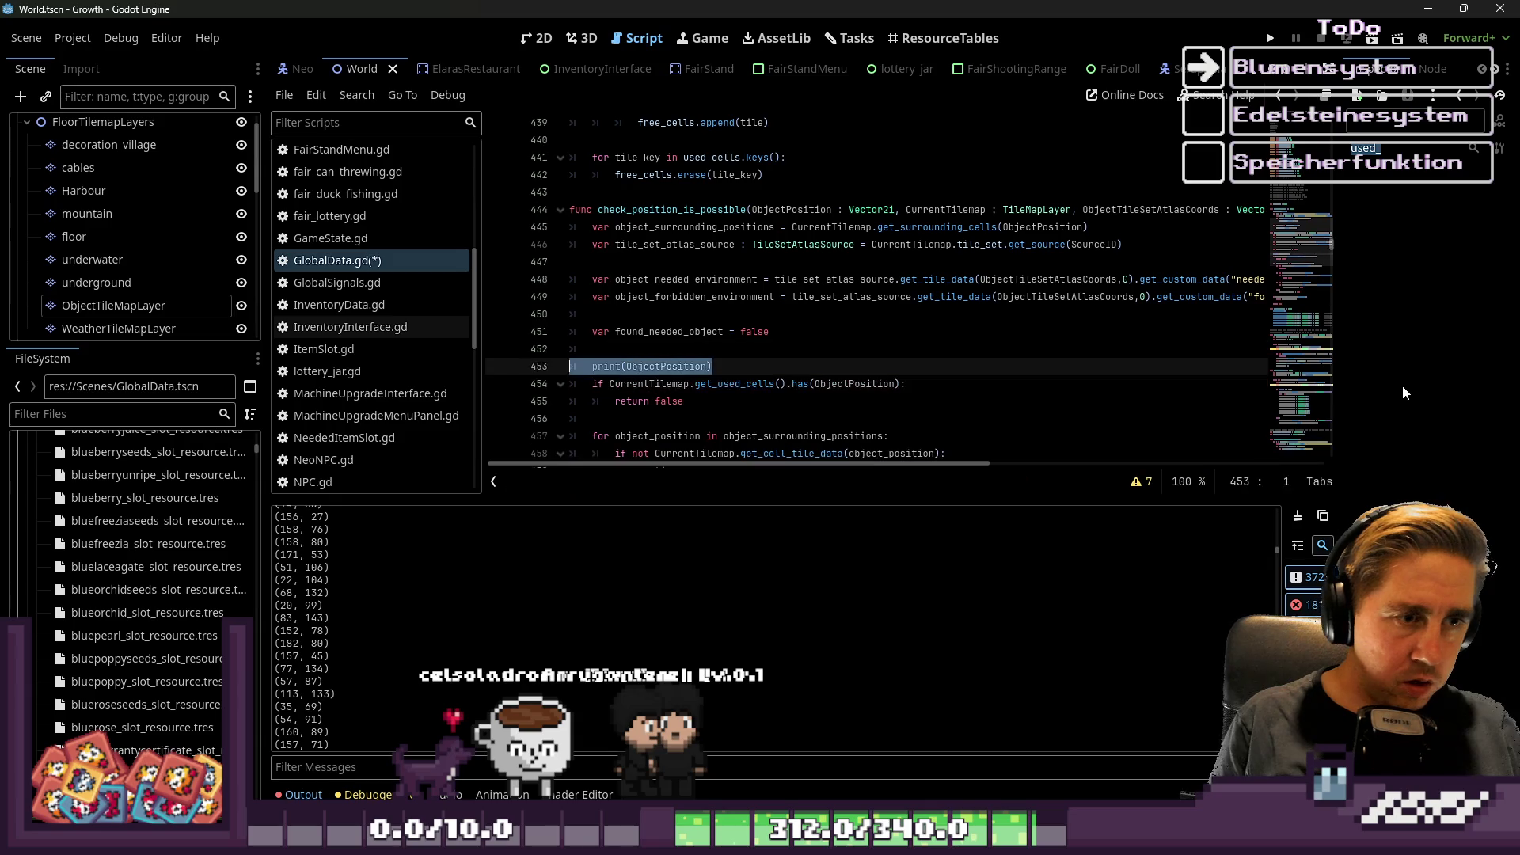
pyautogui.hotkey('shift', 'Home')
pyautogui.press('BackSpace')
pyautogui.press('BackSpace')
pyautogui.press('BackSpace')
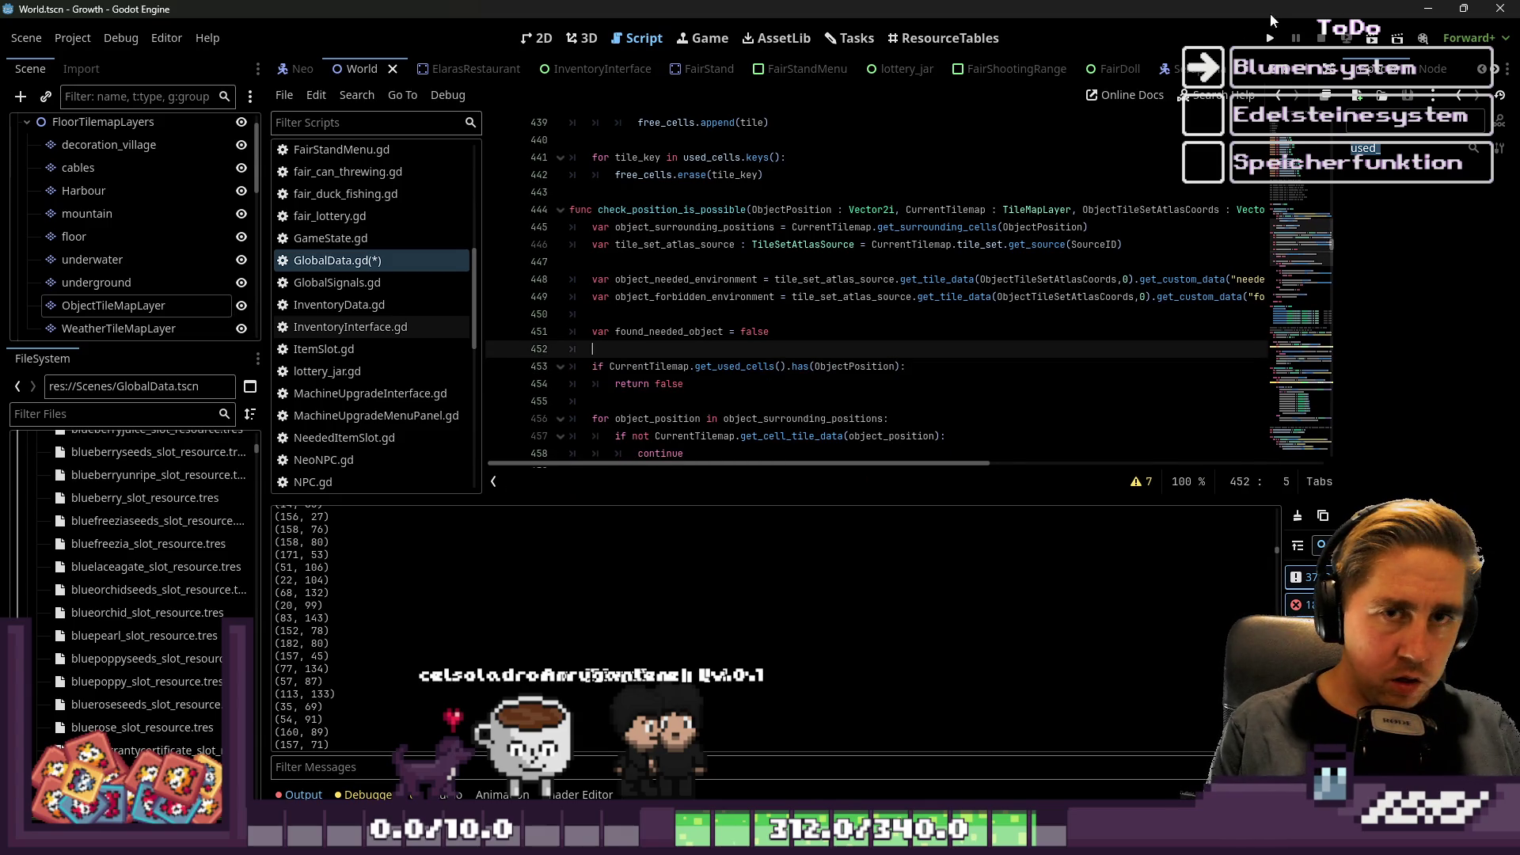
pyautogui.click(1270, 38)
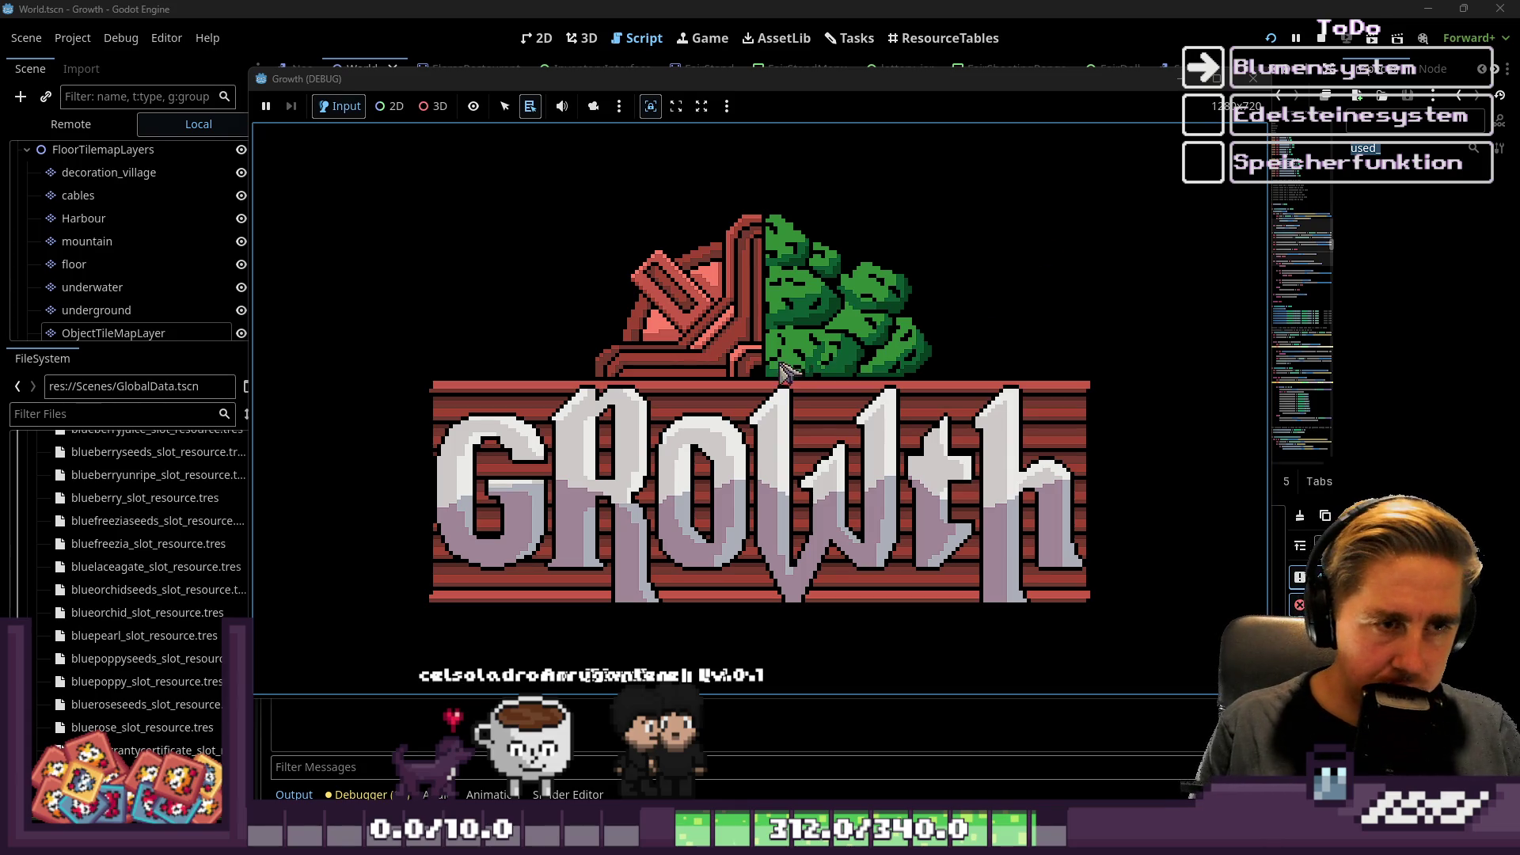
# Enter 'qewl' as the character name on the character creation screen.
pyautogui.write('qewl')
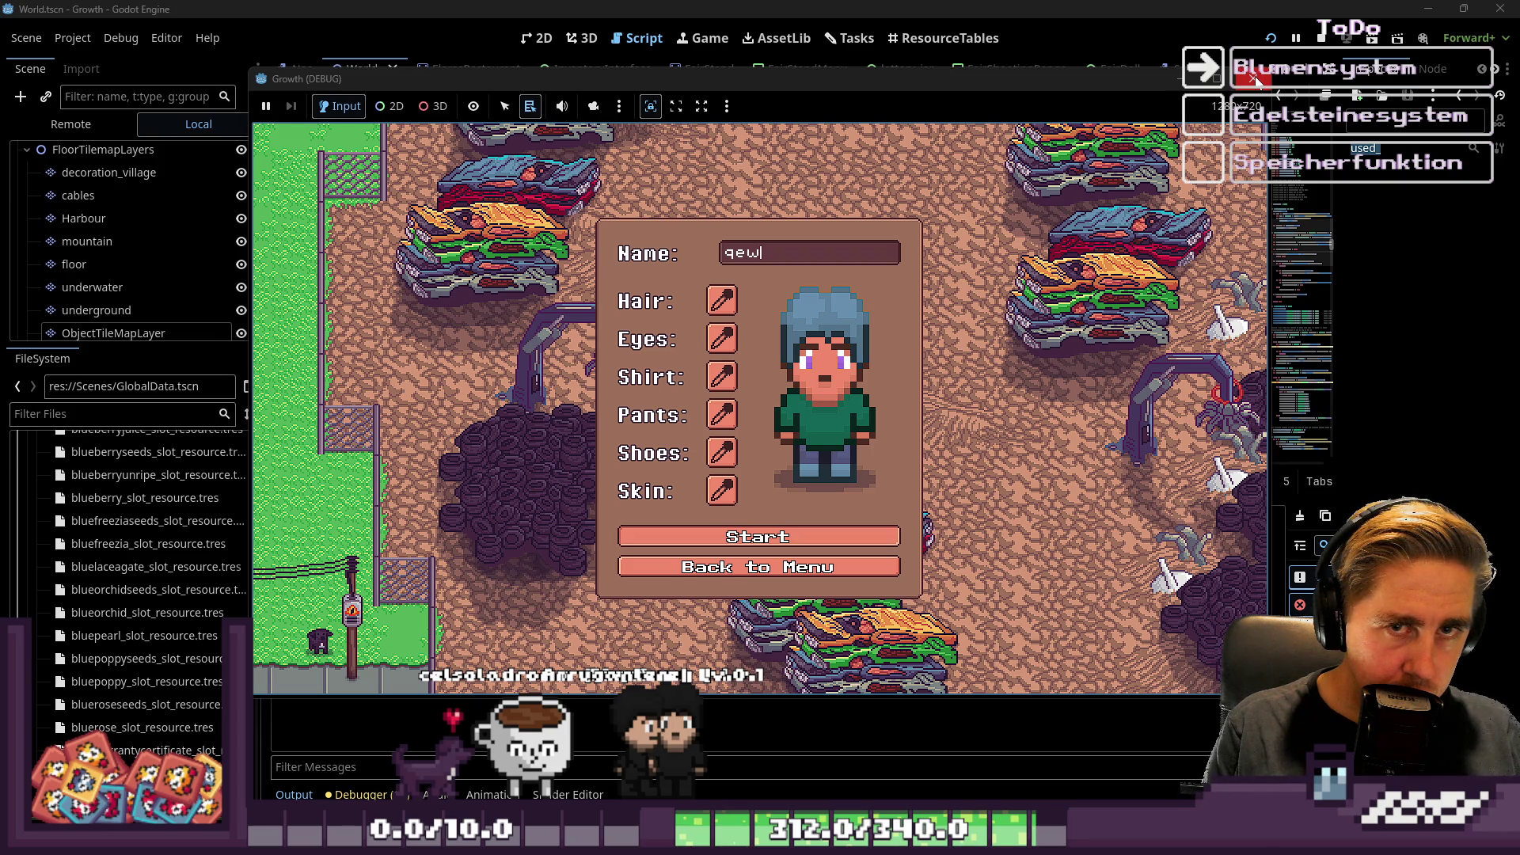
# Stop the test run and review the used-cells if/return block on lines 453–454.
pyautogui.click(1316, 43)
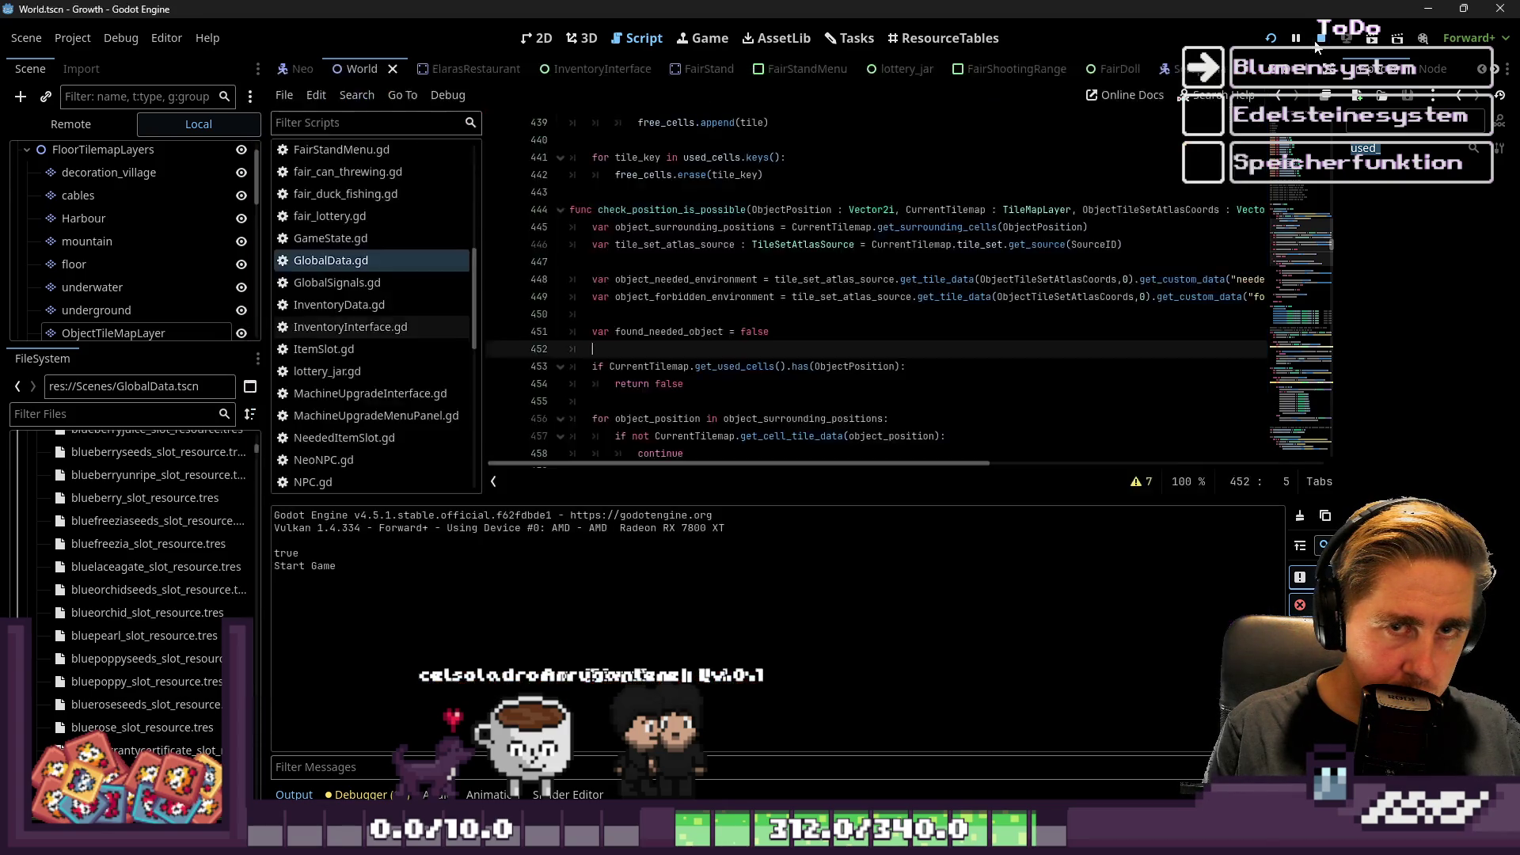
pyautogui.click(736, 379)
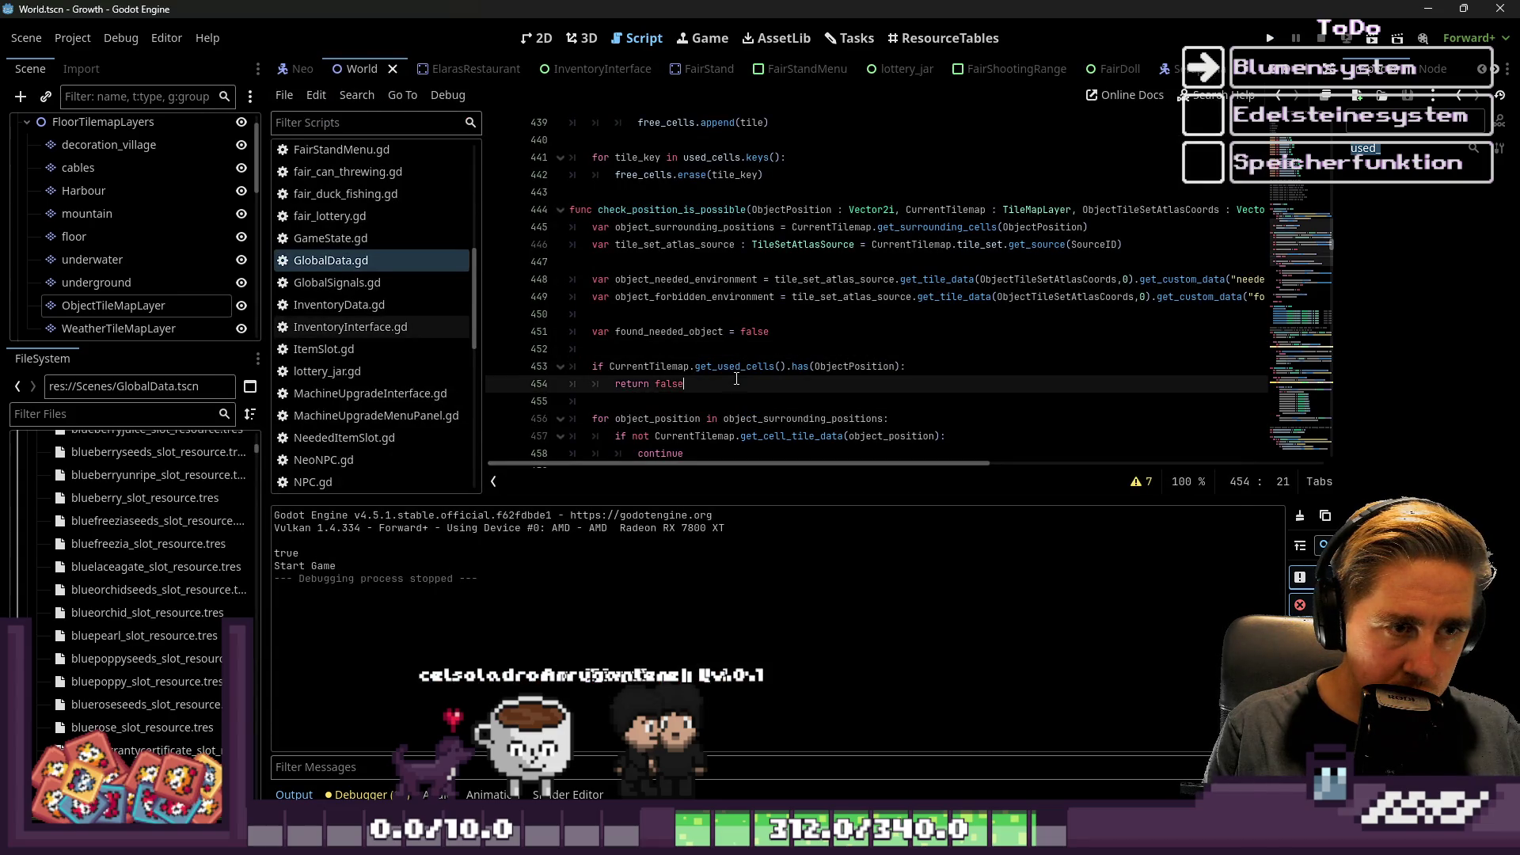
pyautogui.click(738, 369)
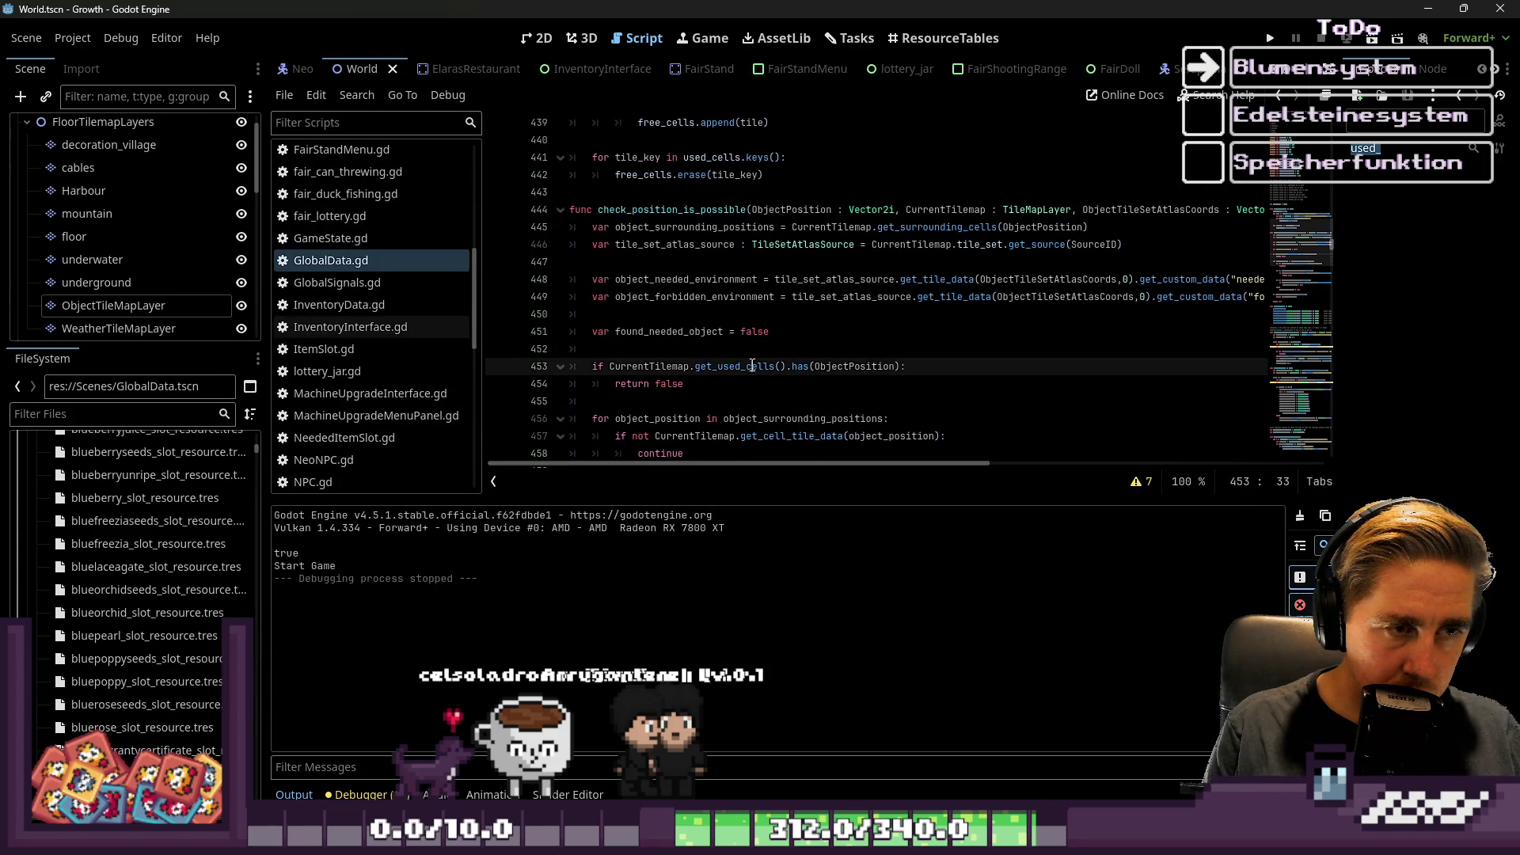
pyautogui.scroll(-2, 754, 366)
pyautogui.moveTo(706, 270); pyautogui.dragTo(542, 265)
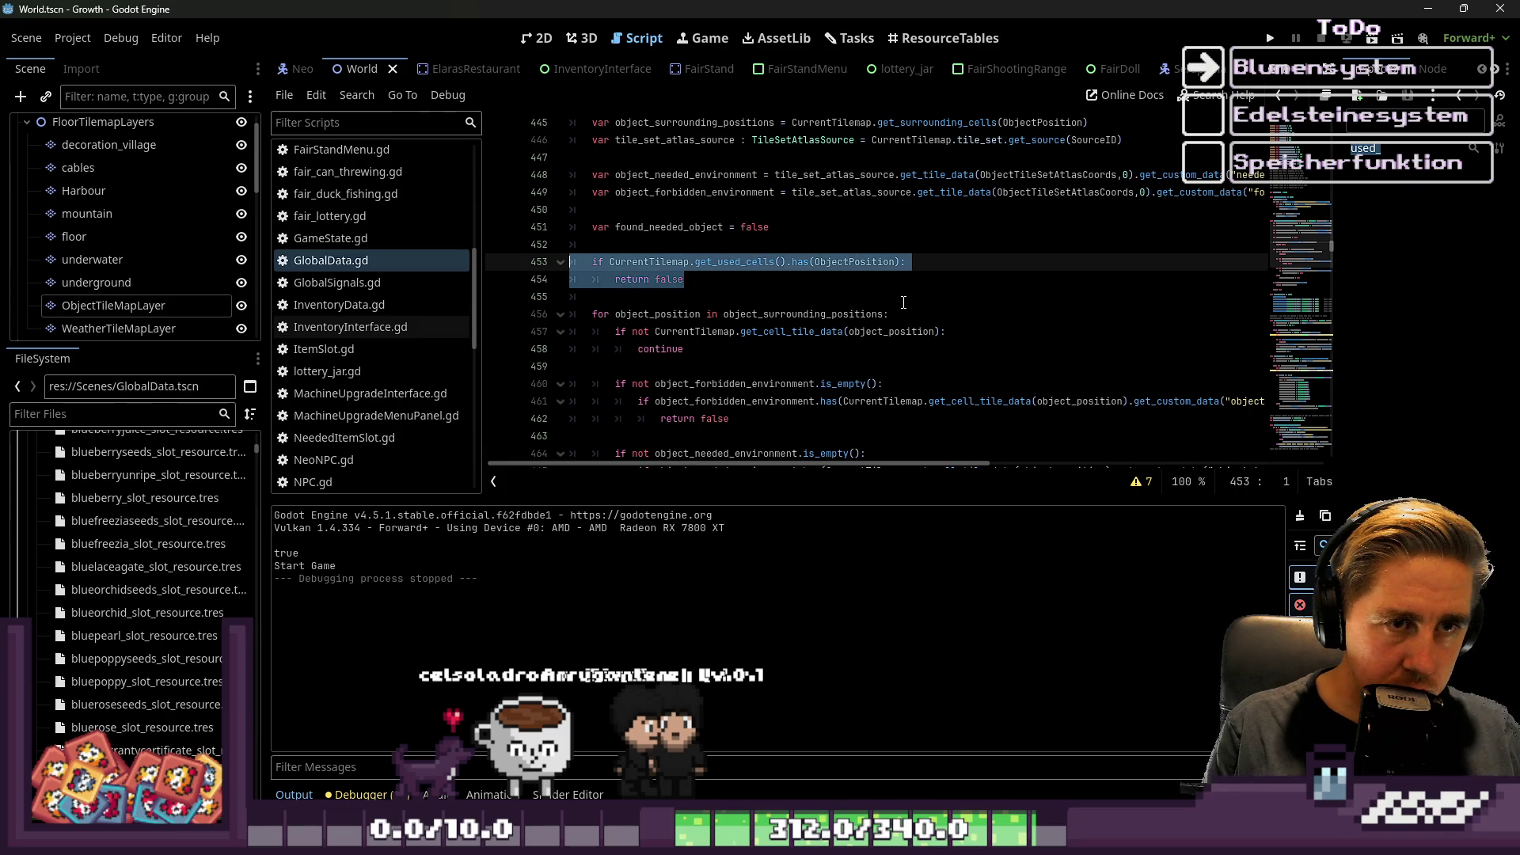
pyautogui.scroll(-9, 903, 304)
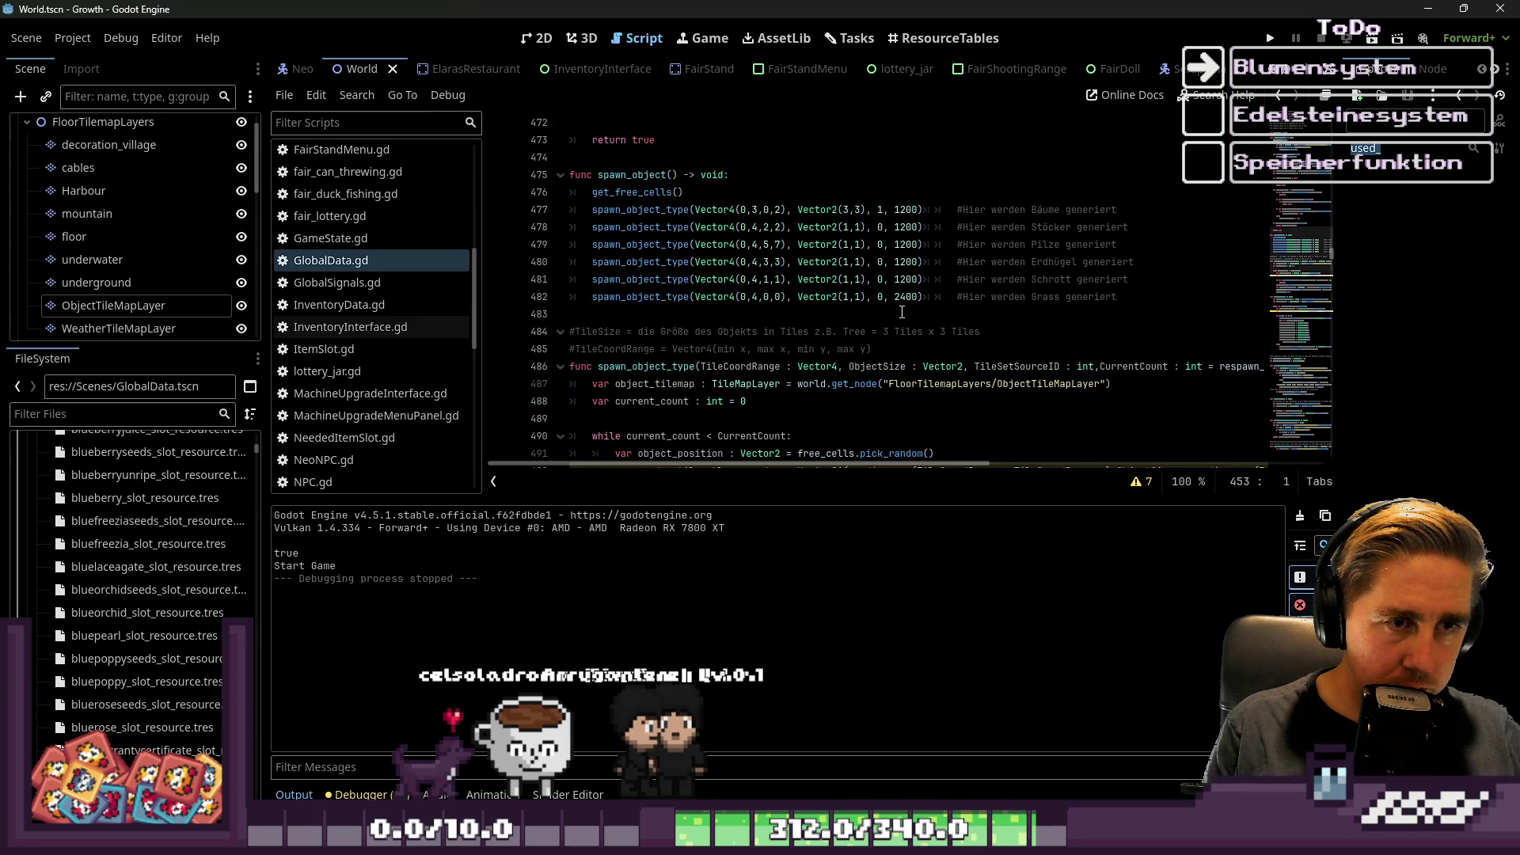
# Comment out the grass spawn line 482 with Ctrl+K and launch the game again.
pyautogui.click(898, 297)
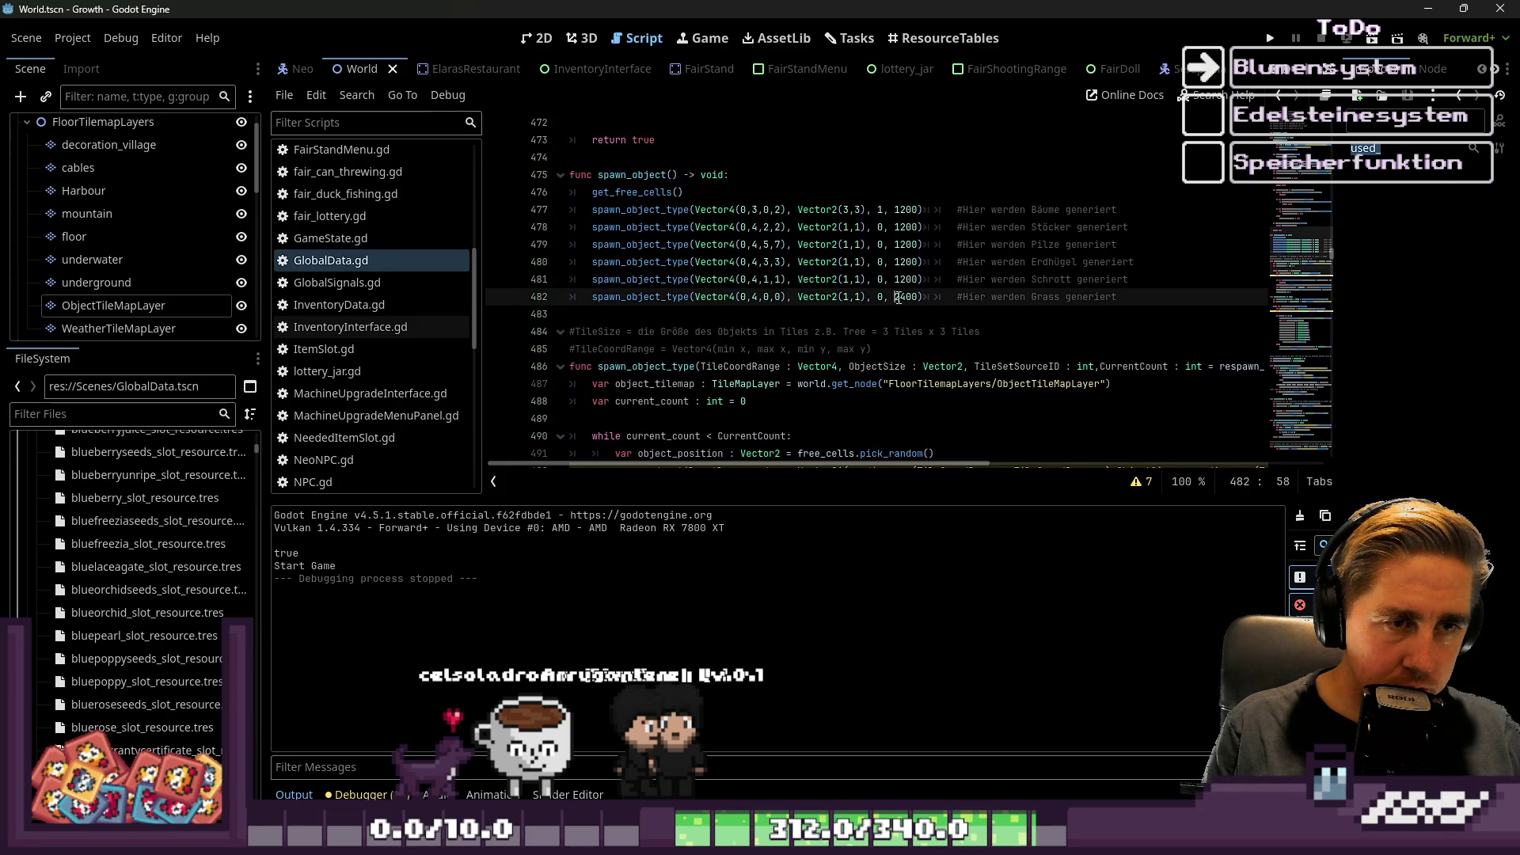
pyautogui.hotkey('ctrl', 'k')
pyautogui.moveTo(571, 297); pyautogui.dragTo(571, 283)
pyautogui.click(571, 284)
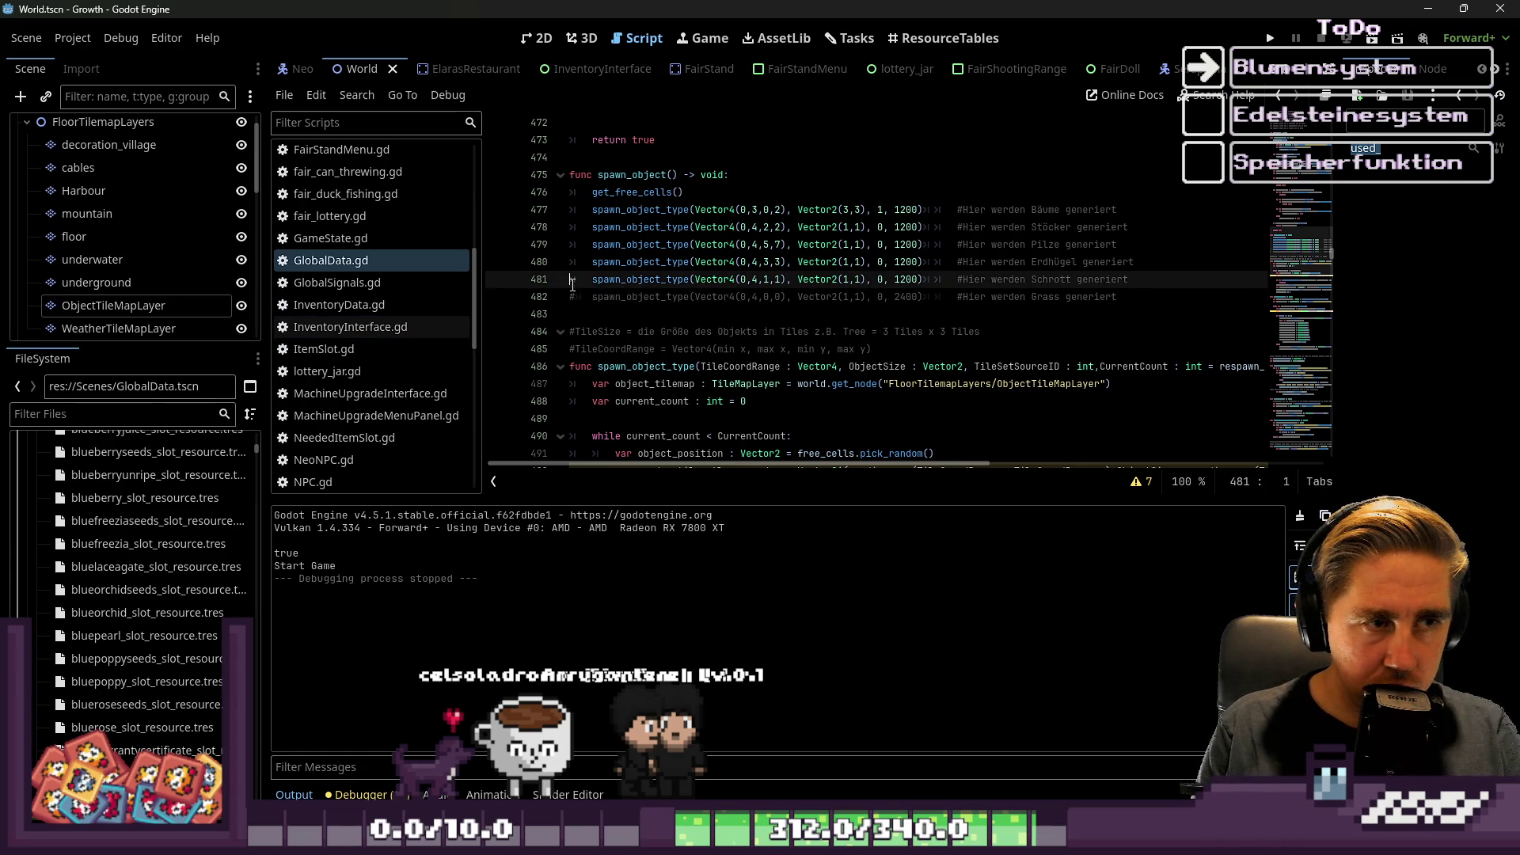
pyautogui.click(1269, 38)
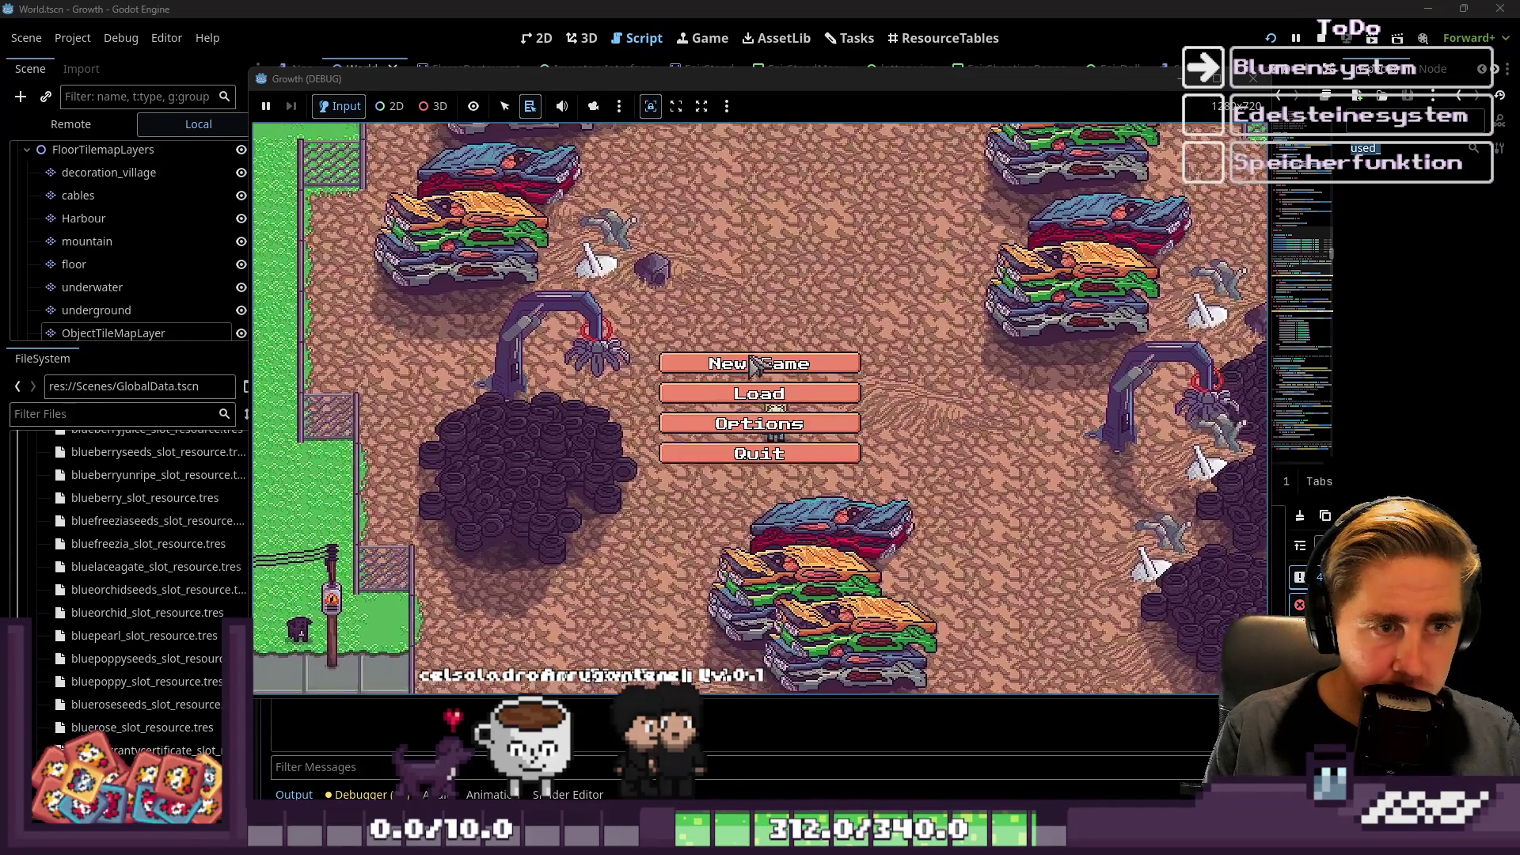
# Start a new game through character creation and enter the world.
pyautogui.click(755, 365)
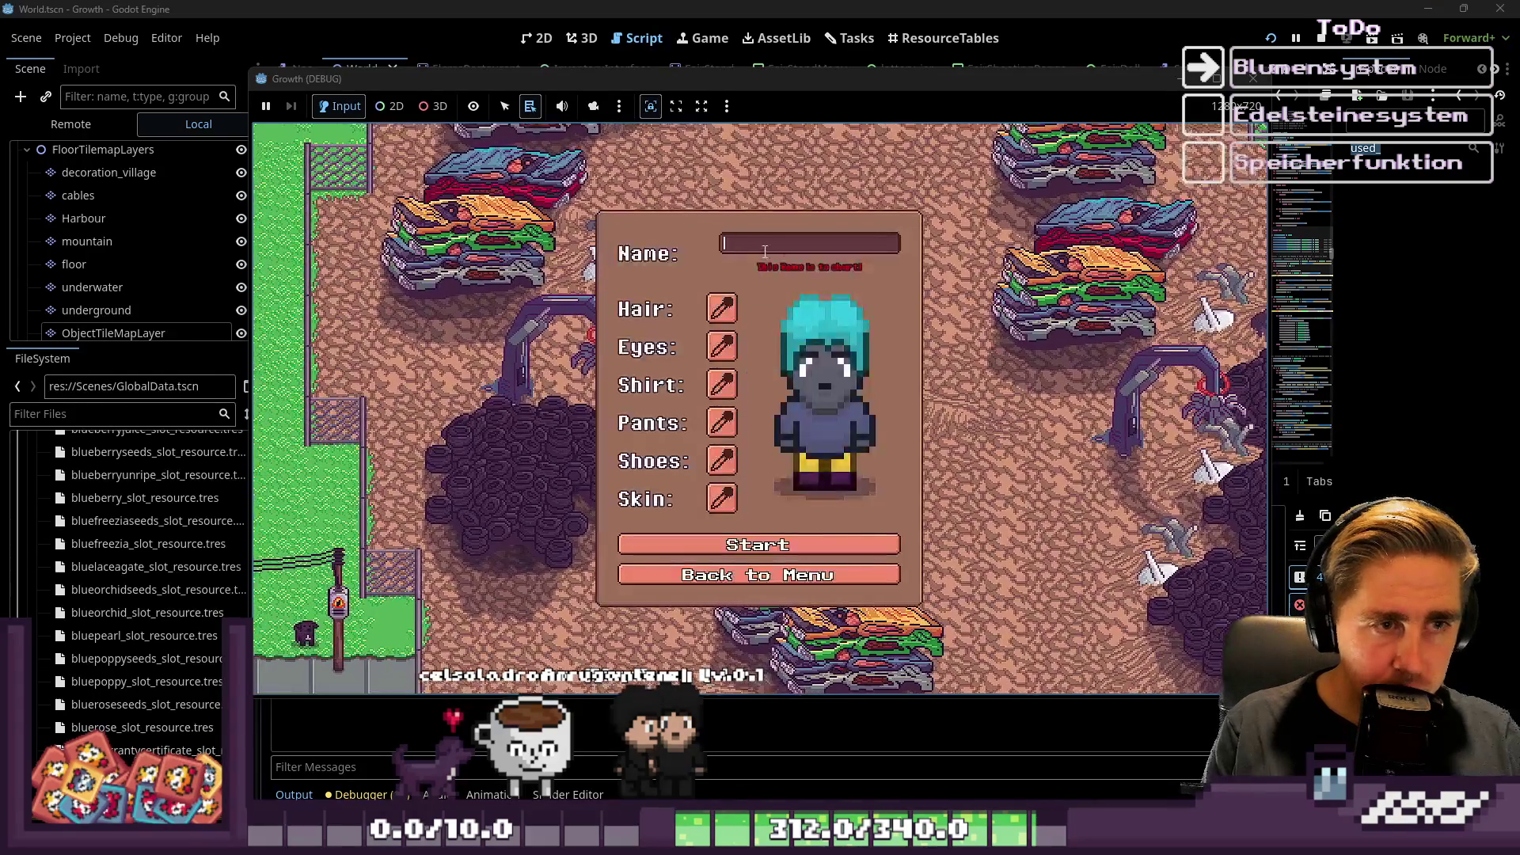
pyautogui.click(762, 540)
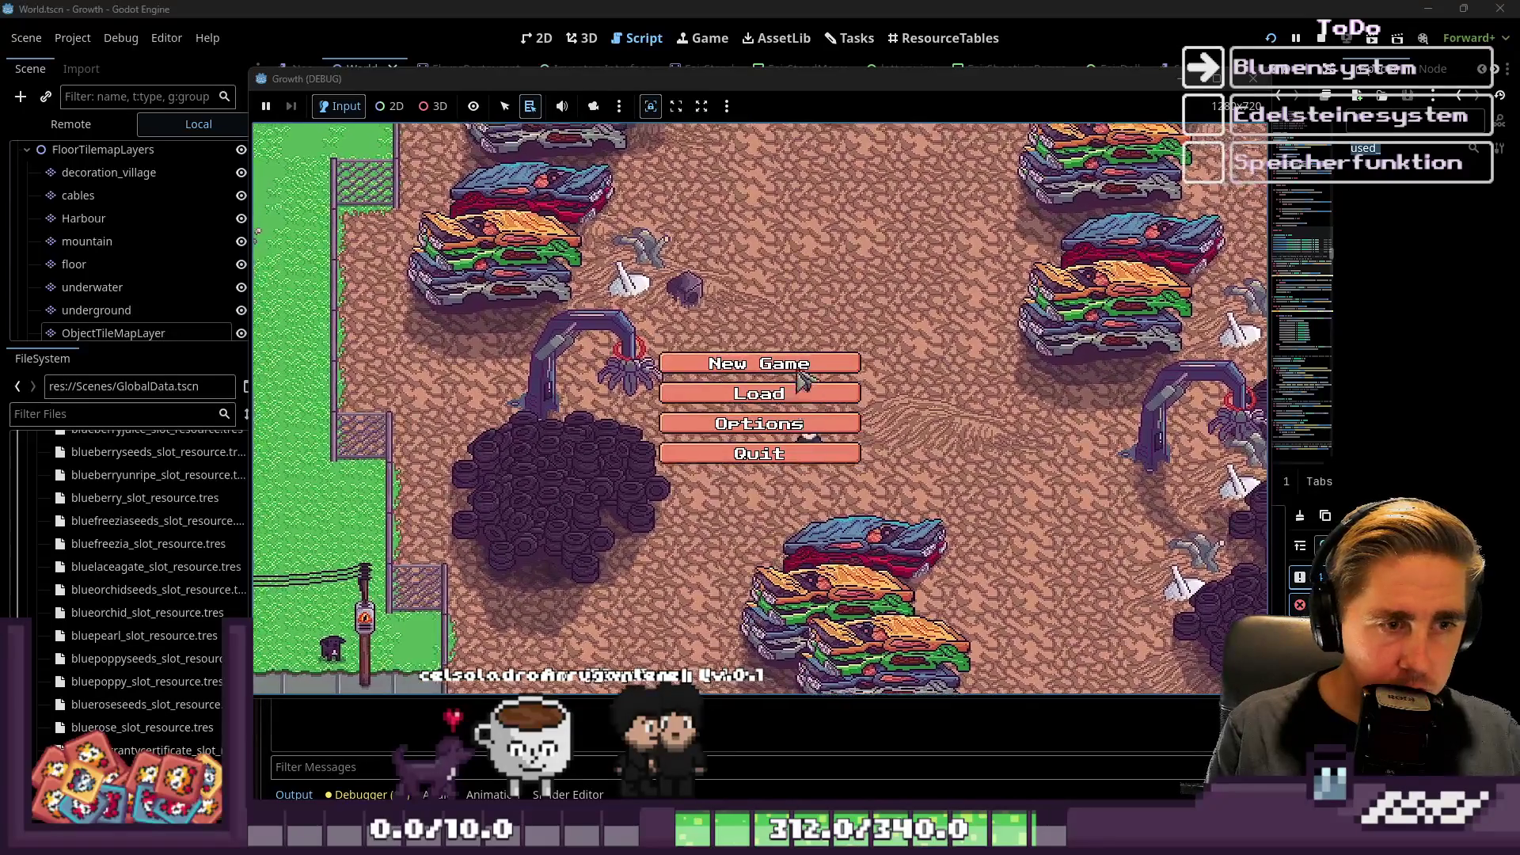
pyautogui.click(758, 364)
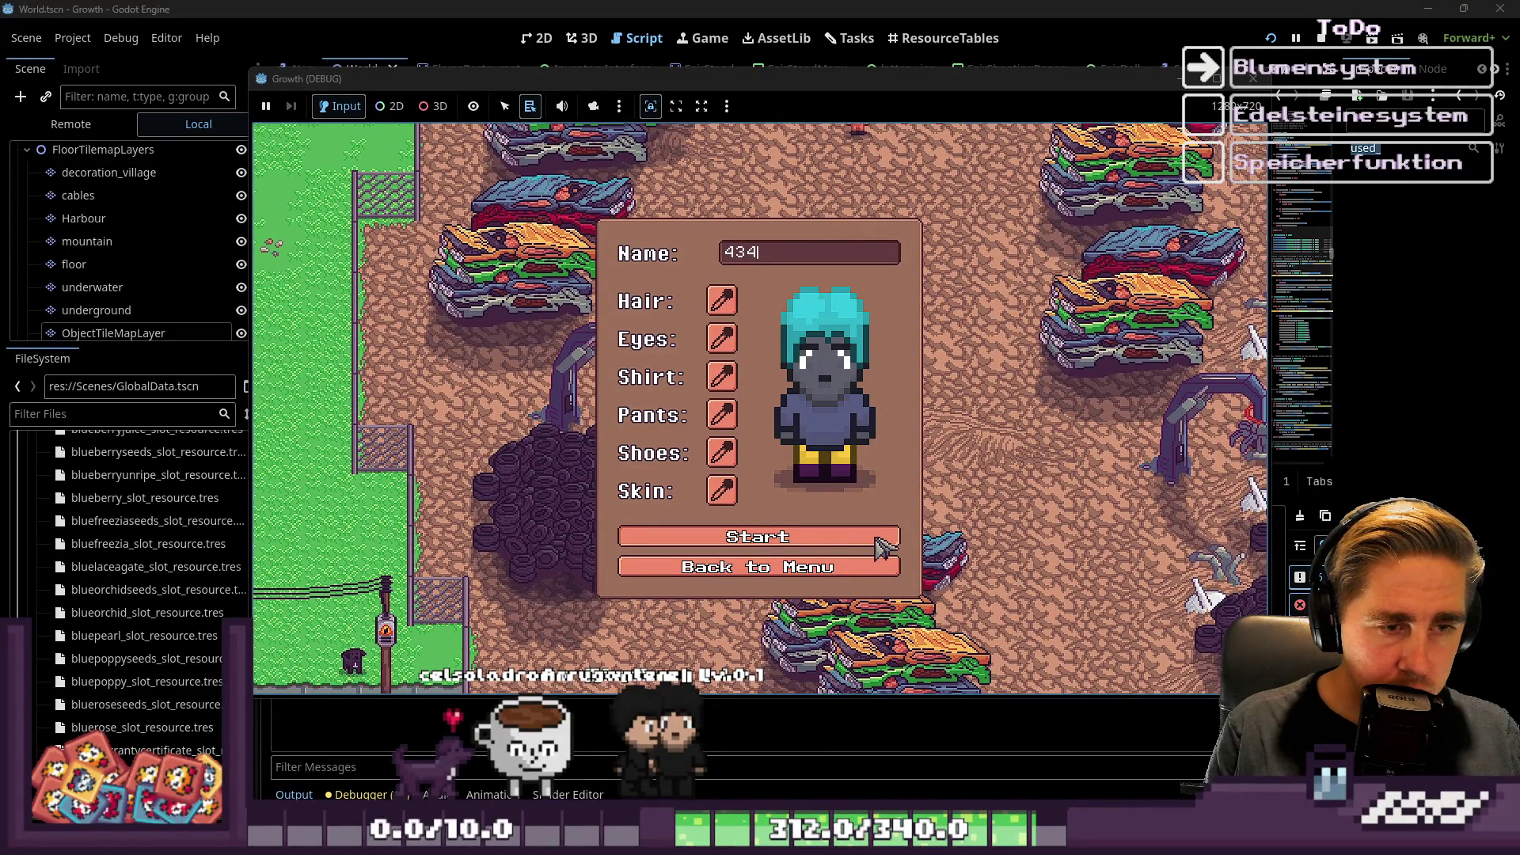
pyautogui.click(878, 538)
# Walk the character through the forest inspecting spawned objects, then stop the game.
pyautogui.press('d')
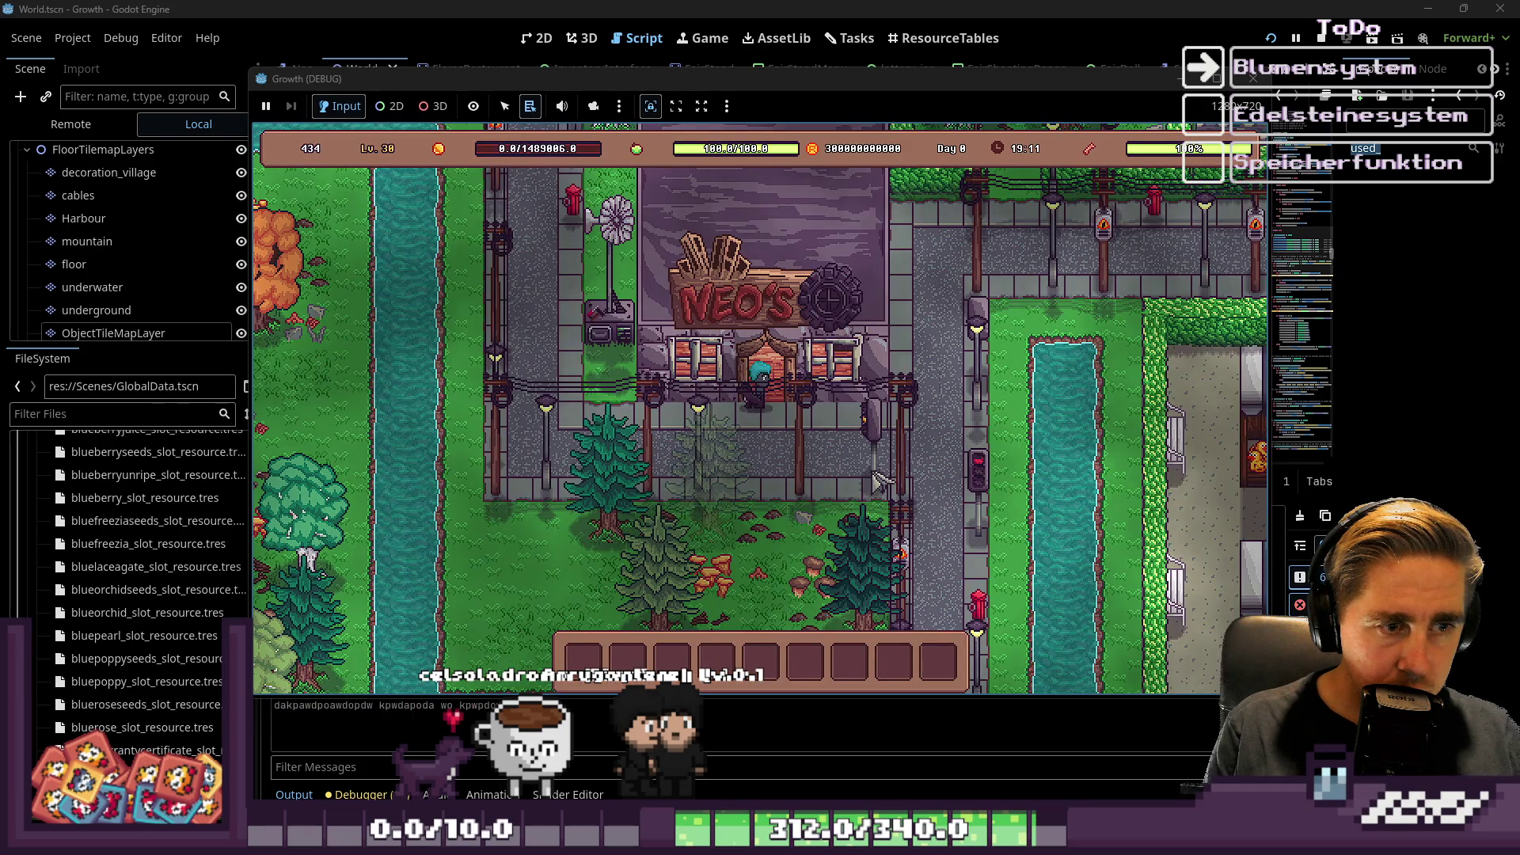
pyautogui.press('s')
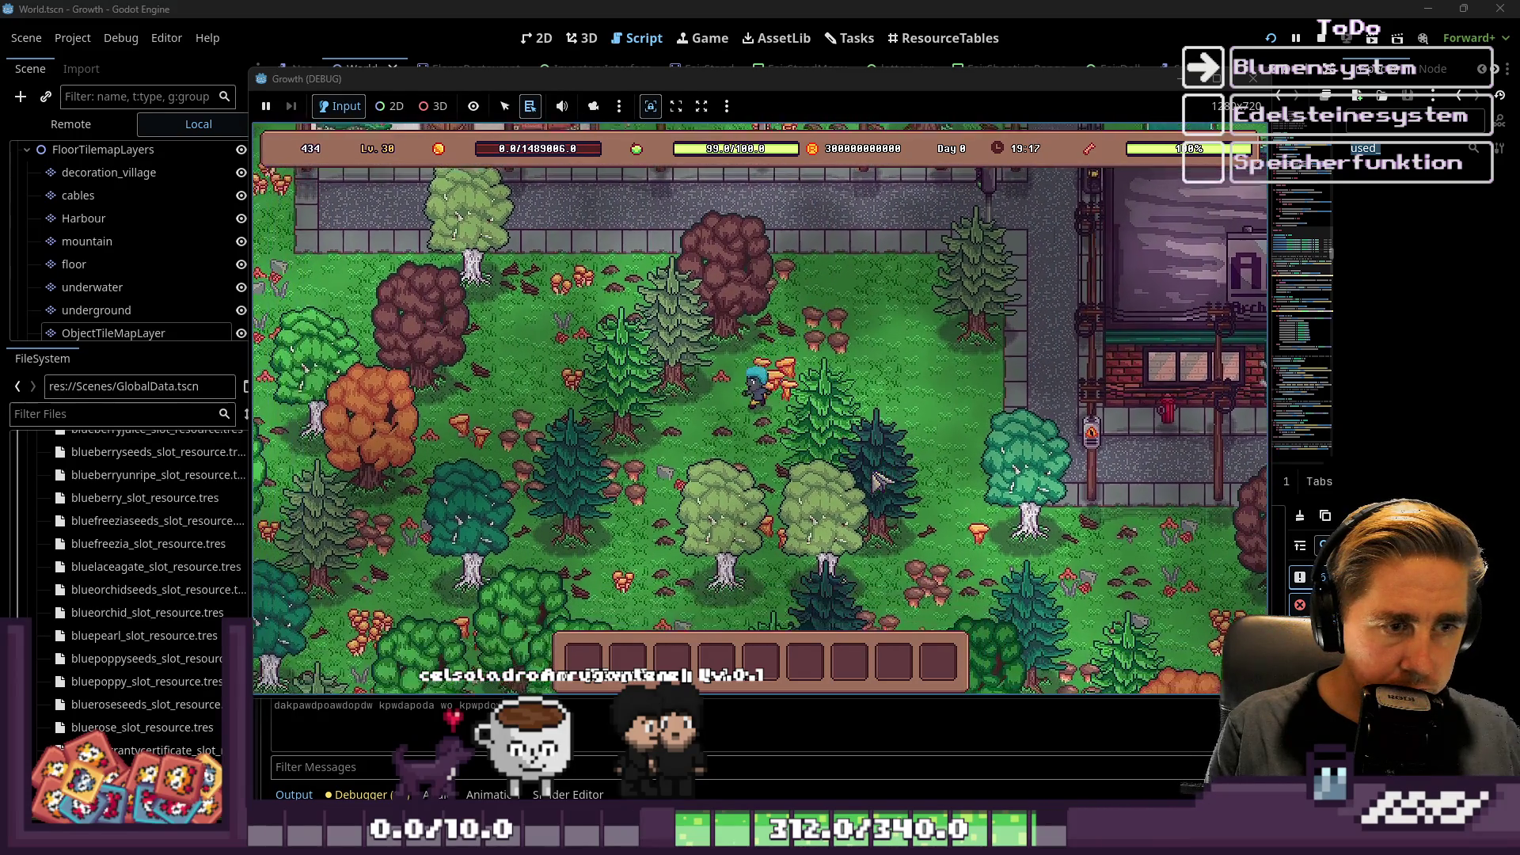
pyautogui.press('s')
pyautogui.press('a')
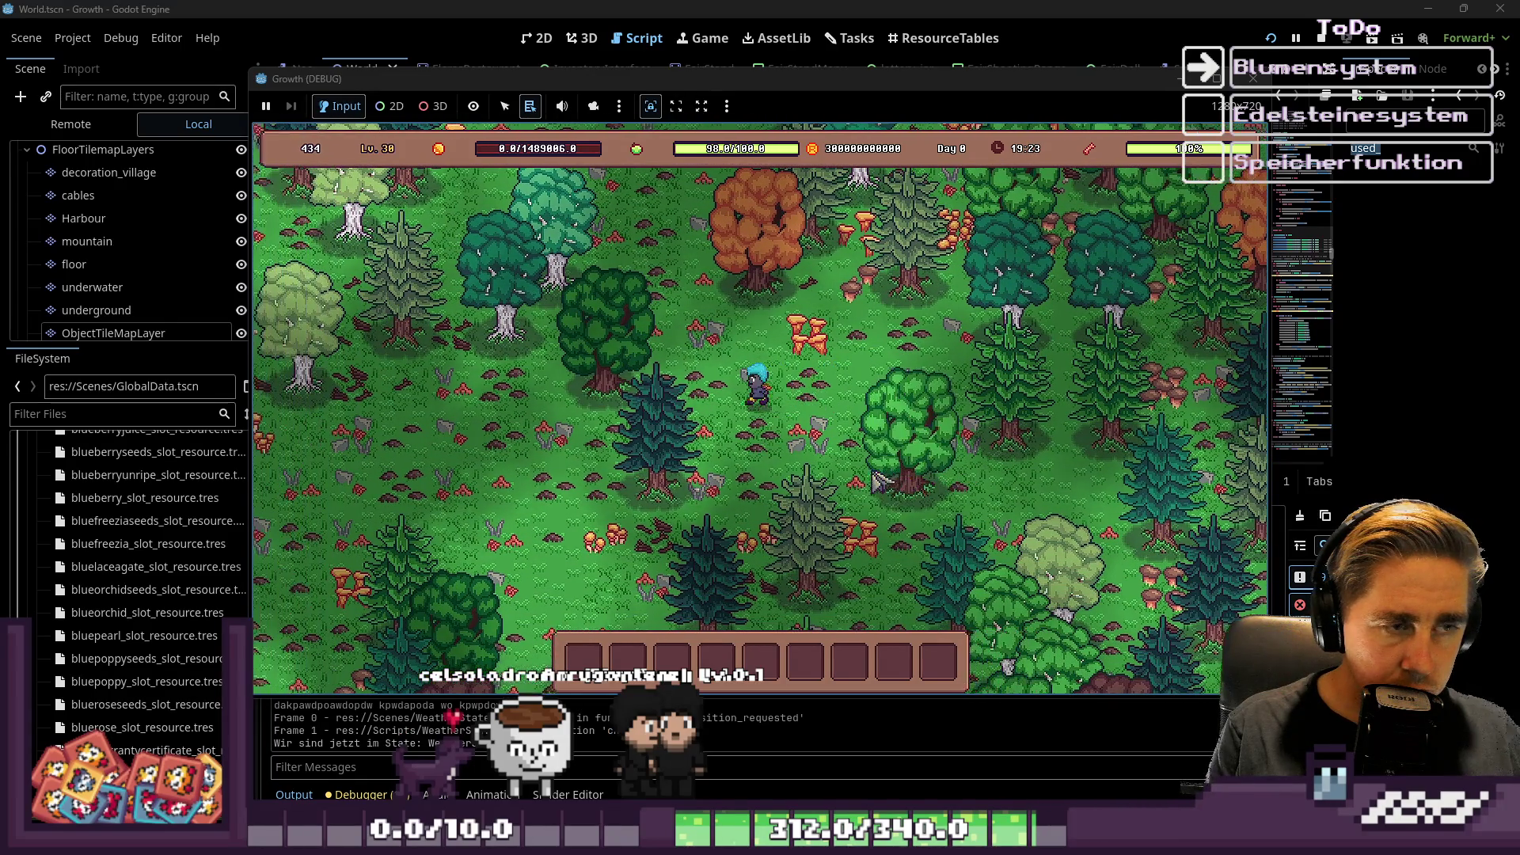
pyautogui.press('a')
pyautogui.press('w')
pyautogui.press('a')
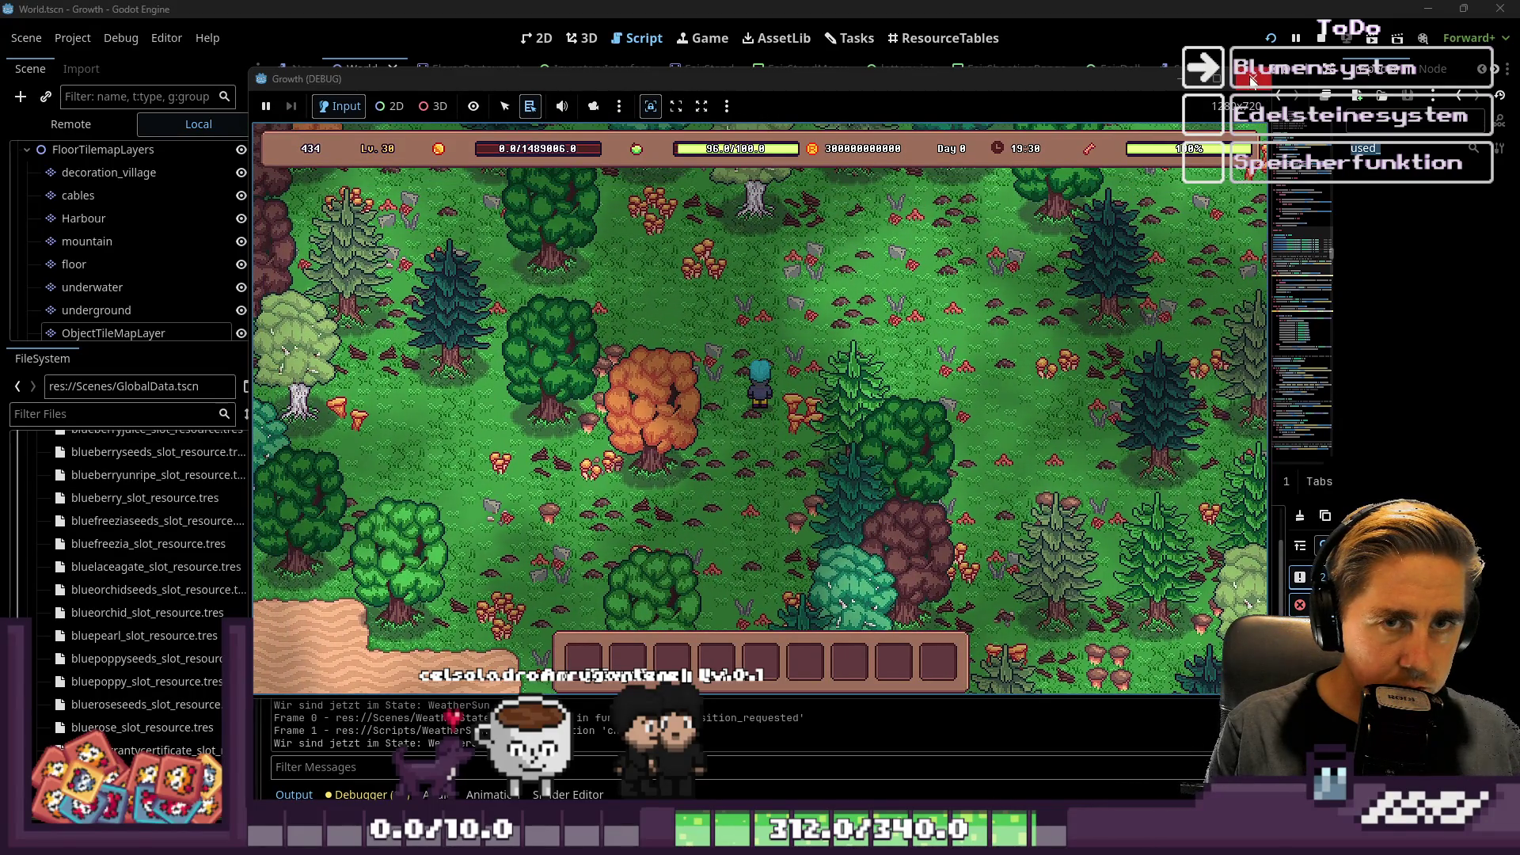
pyautogui.press('w')
pyautogui.press('a')
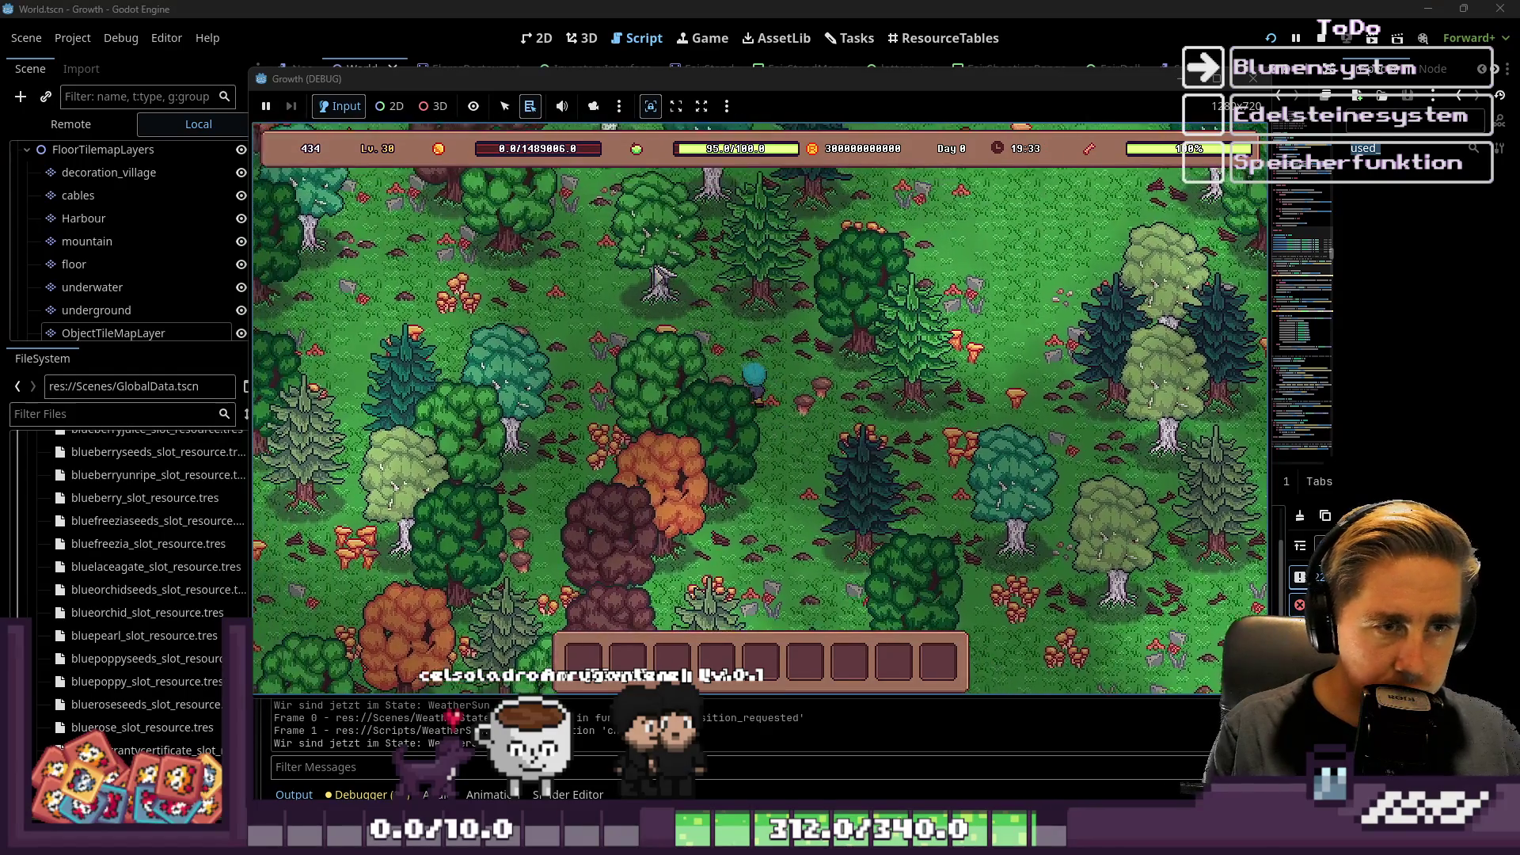
pyautogui.press('w')
pyautogui.press('d')
pyautogui.click(1253, 78)
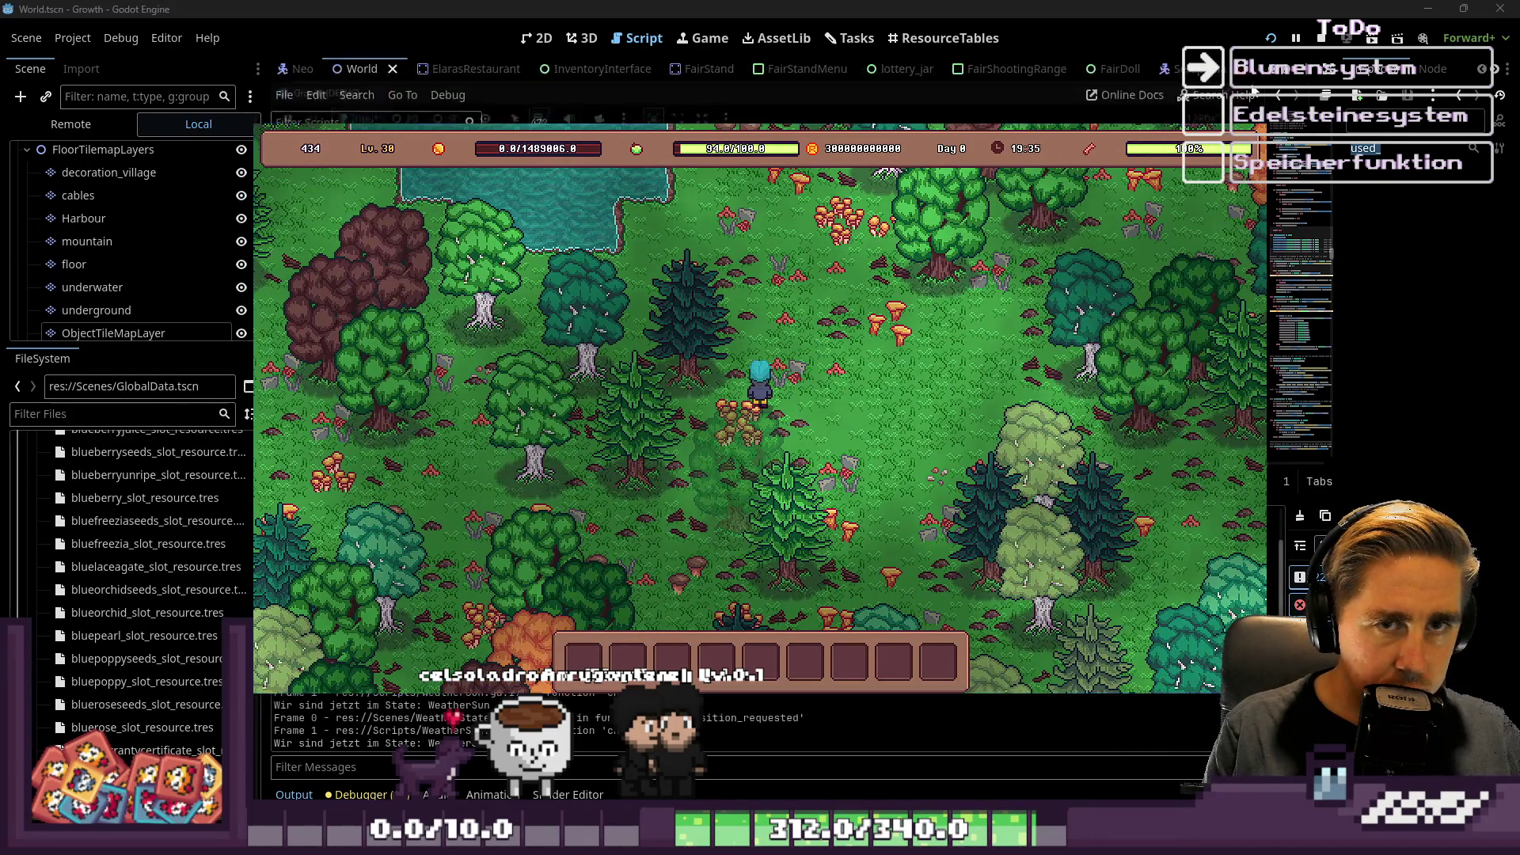
pyautogui.click(899, 297)
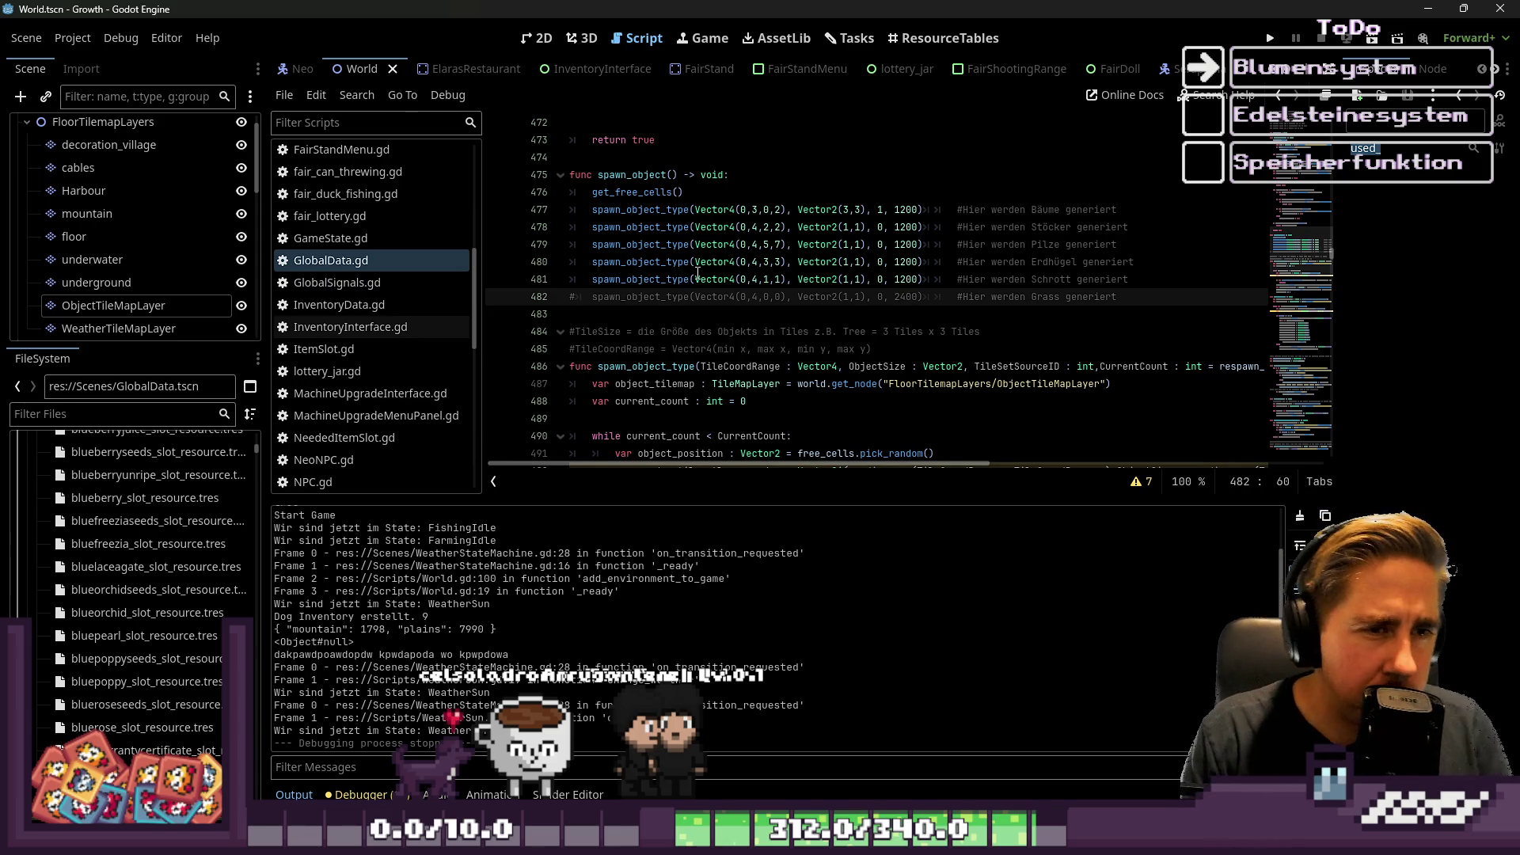
# Uncomment the grass spawn line and look over the floor-tile loop in get_free_cells.
pyautogui.click(573, 297)
pyautogui.press('BackSpace')
pyautogui.scroll(6, 618, 301)
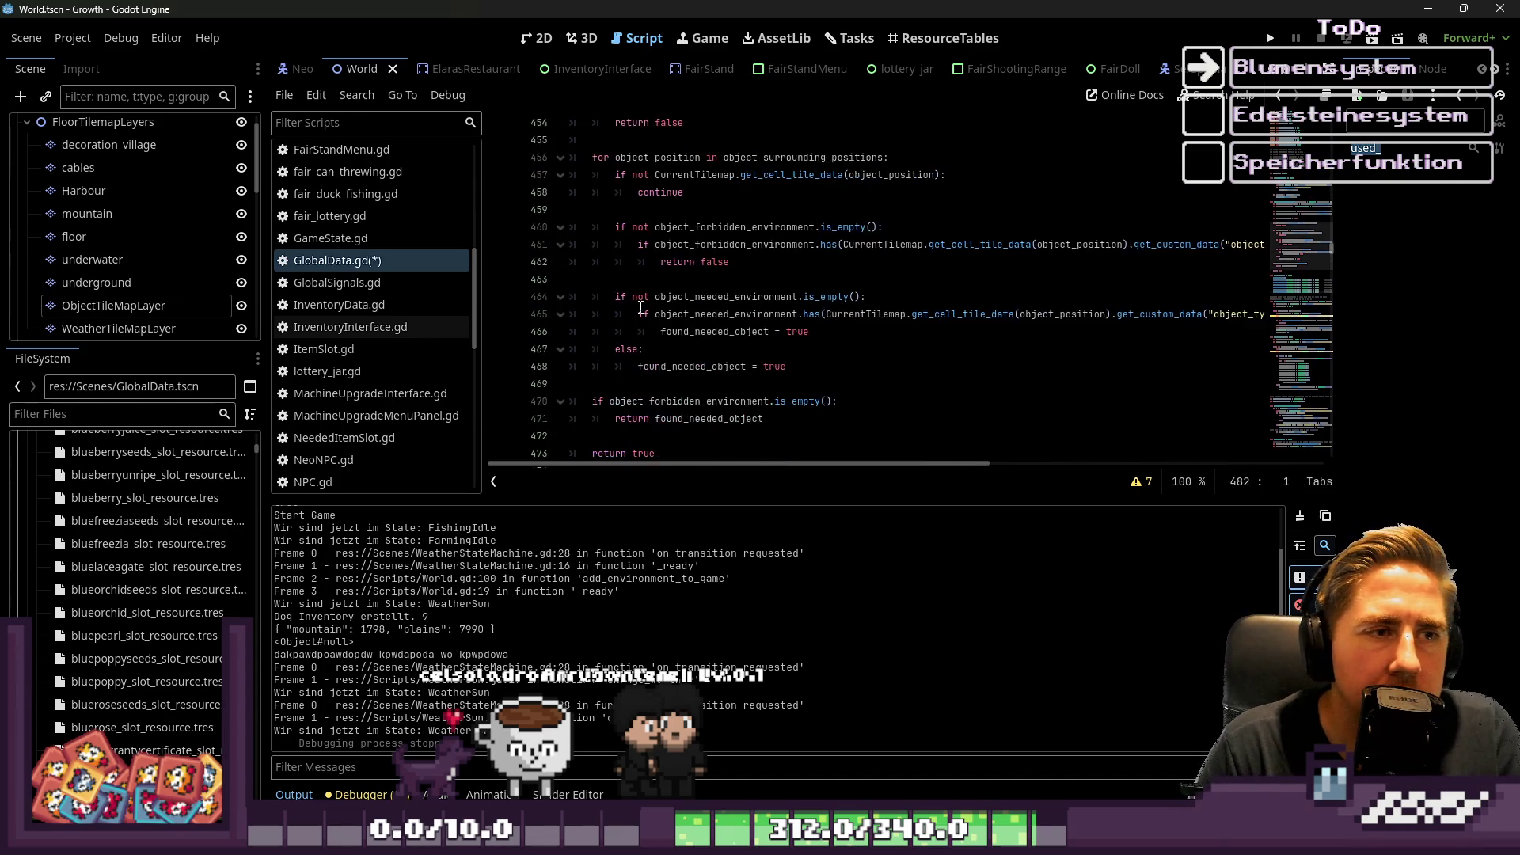
pyautogui.scroll(9, 641, 307)
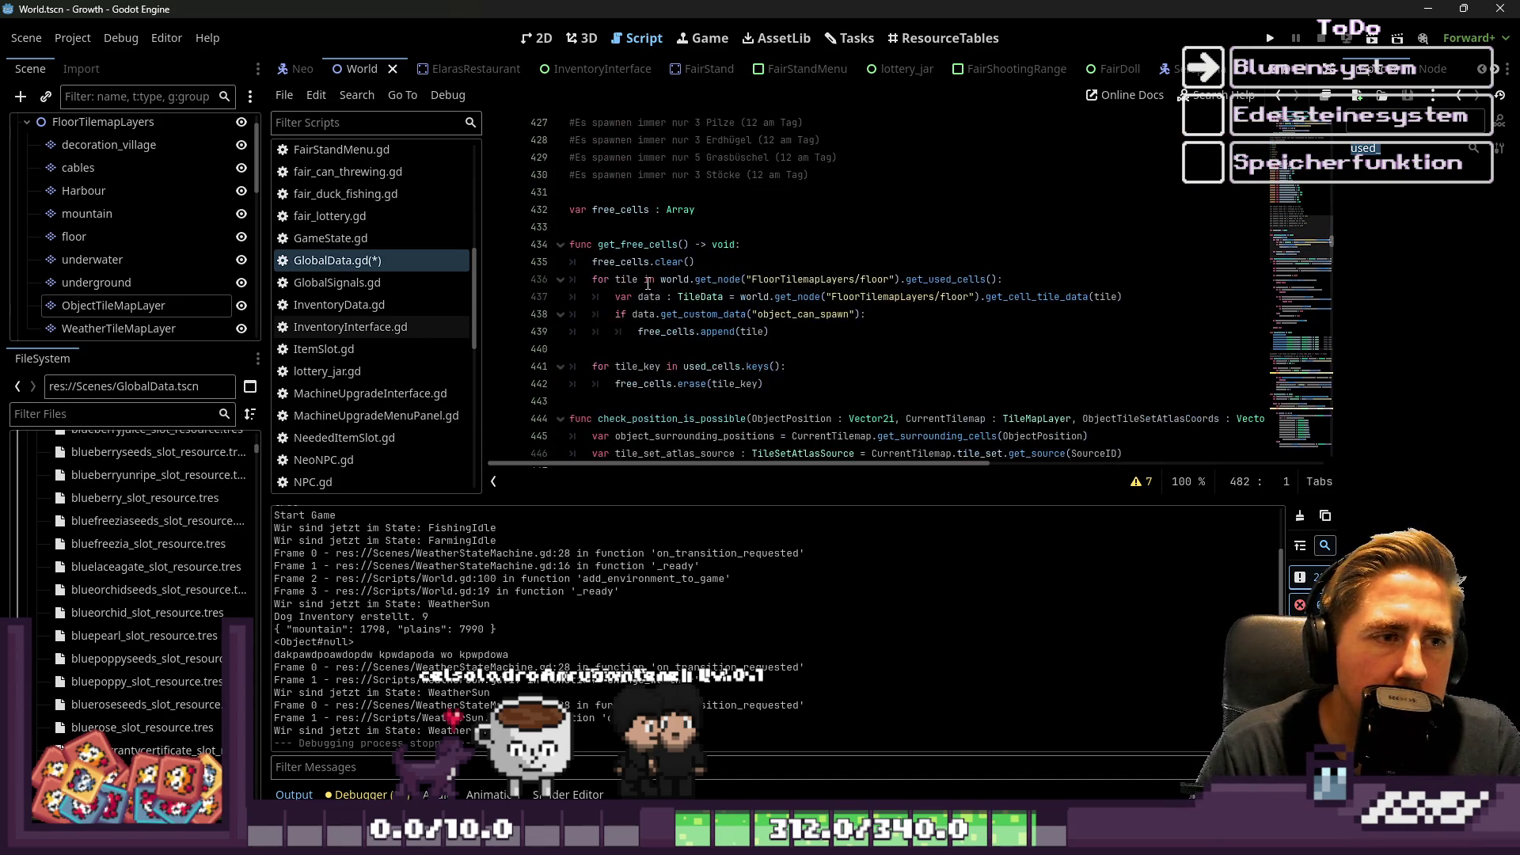
pyautogui.click(647, 282)
# Review the used_cells keys loop and select lines 453–454 of the occupancy check.
pyautogui.scroll(5, 648, 281)
pyautogui.scroll(-7, 646, 283)
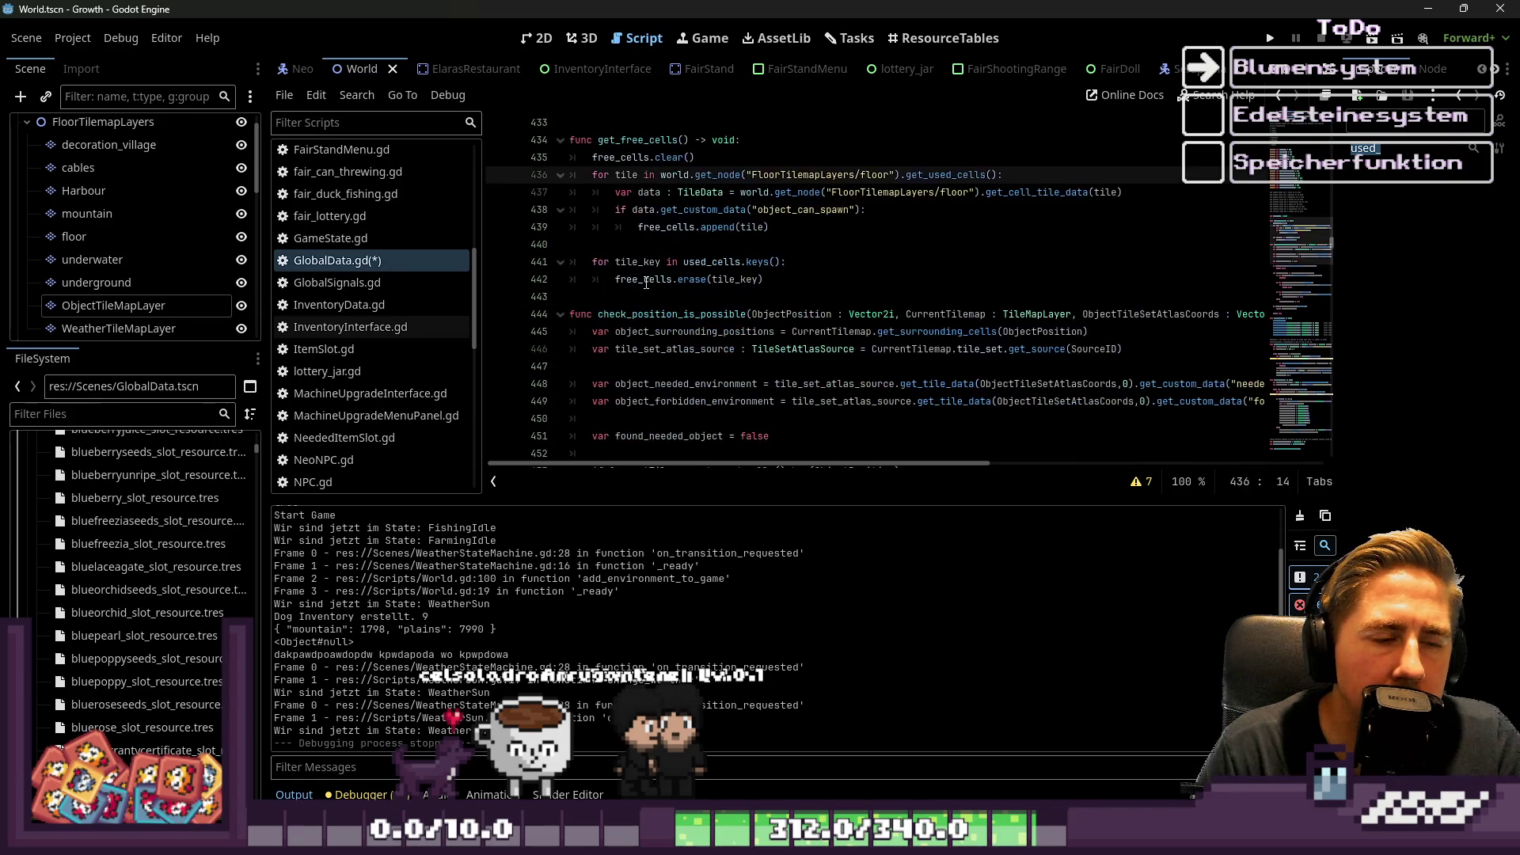
pyautogui.scroll(-2, 645, 282)
pyautogui.click(718, 157)
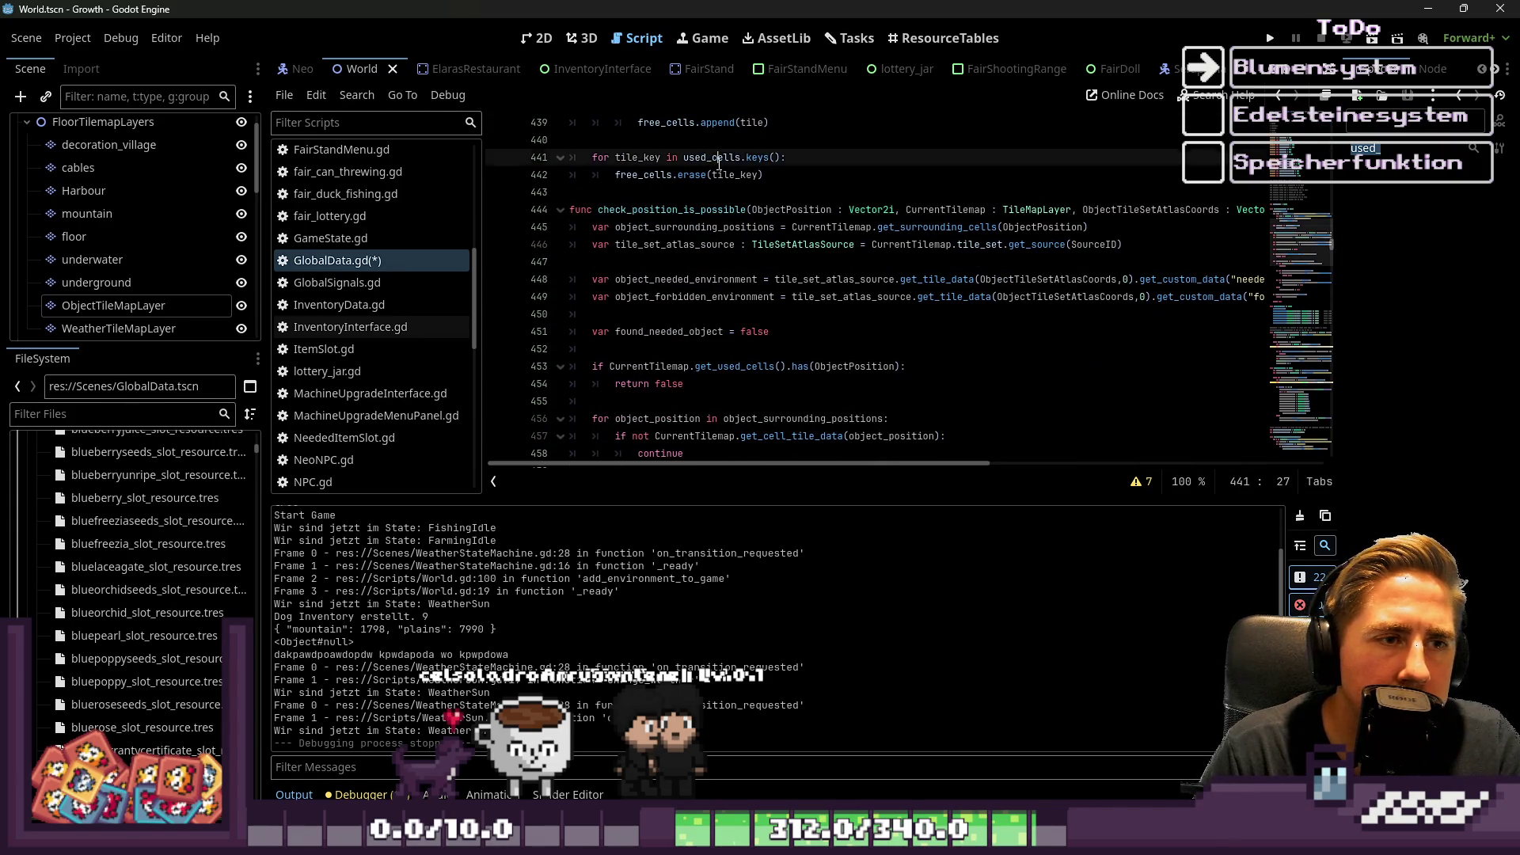
pyautogui.scroll(-1, 723, 190)
pyautogui.scroll(3, 722, 190)
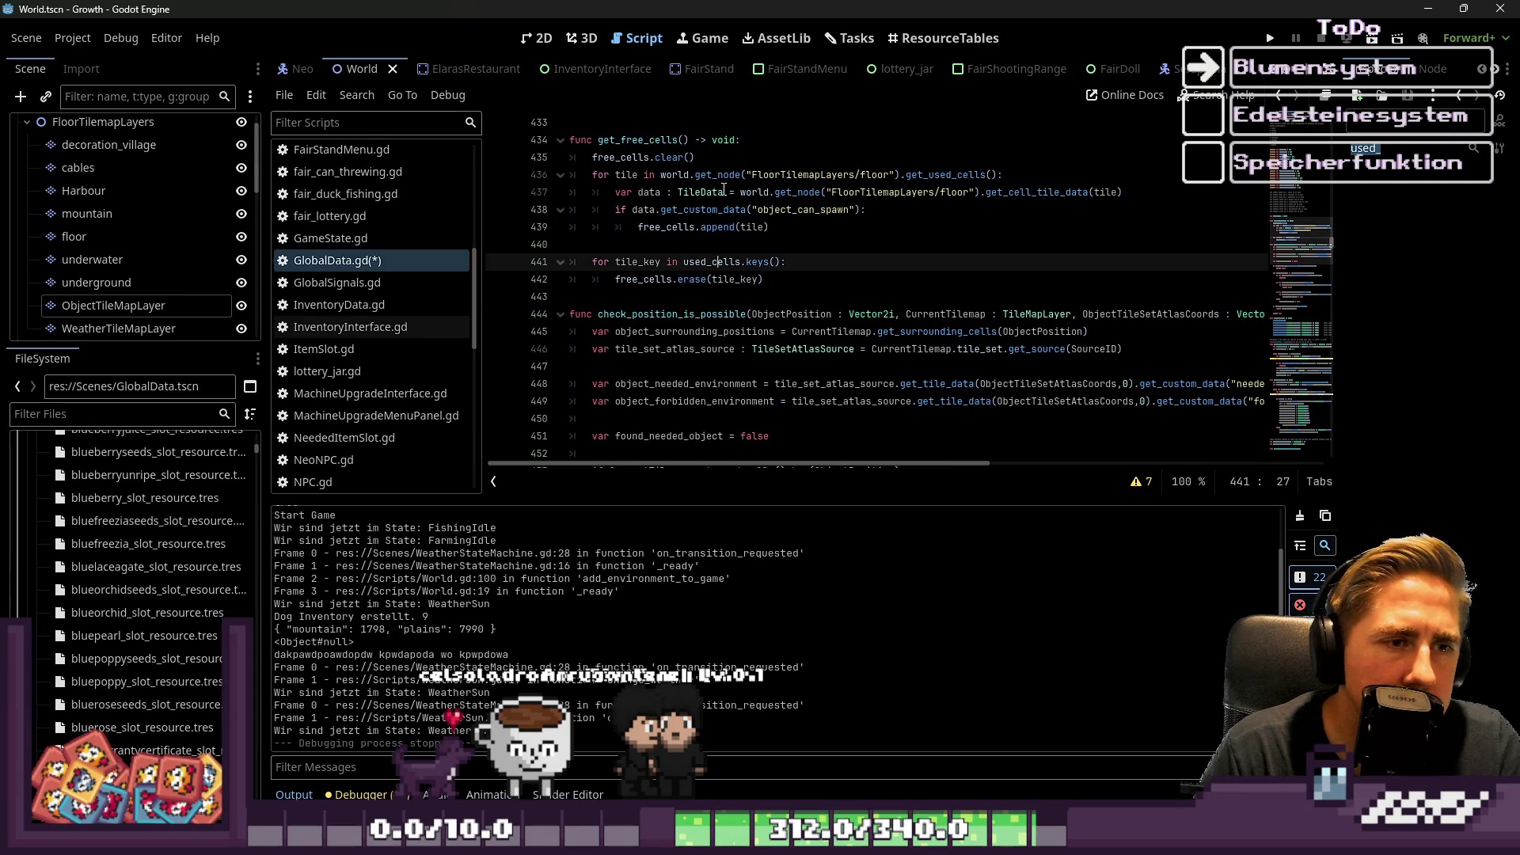
pyautogui.scroll(-4, 679, 255)
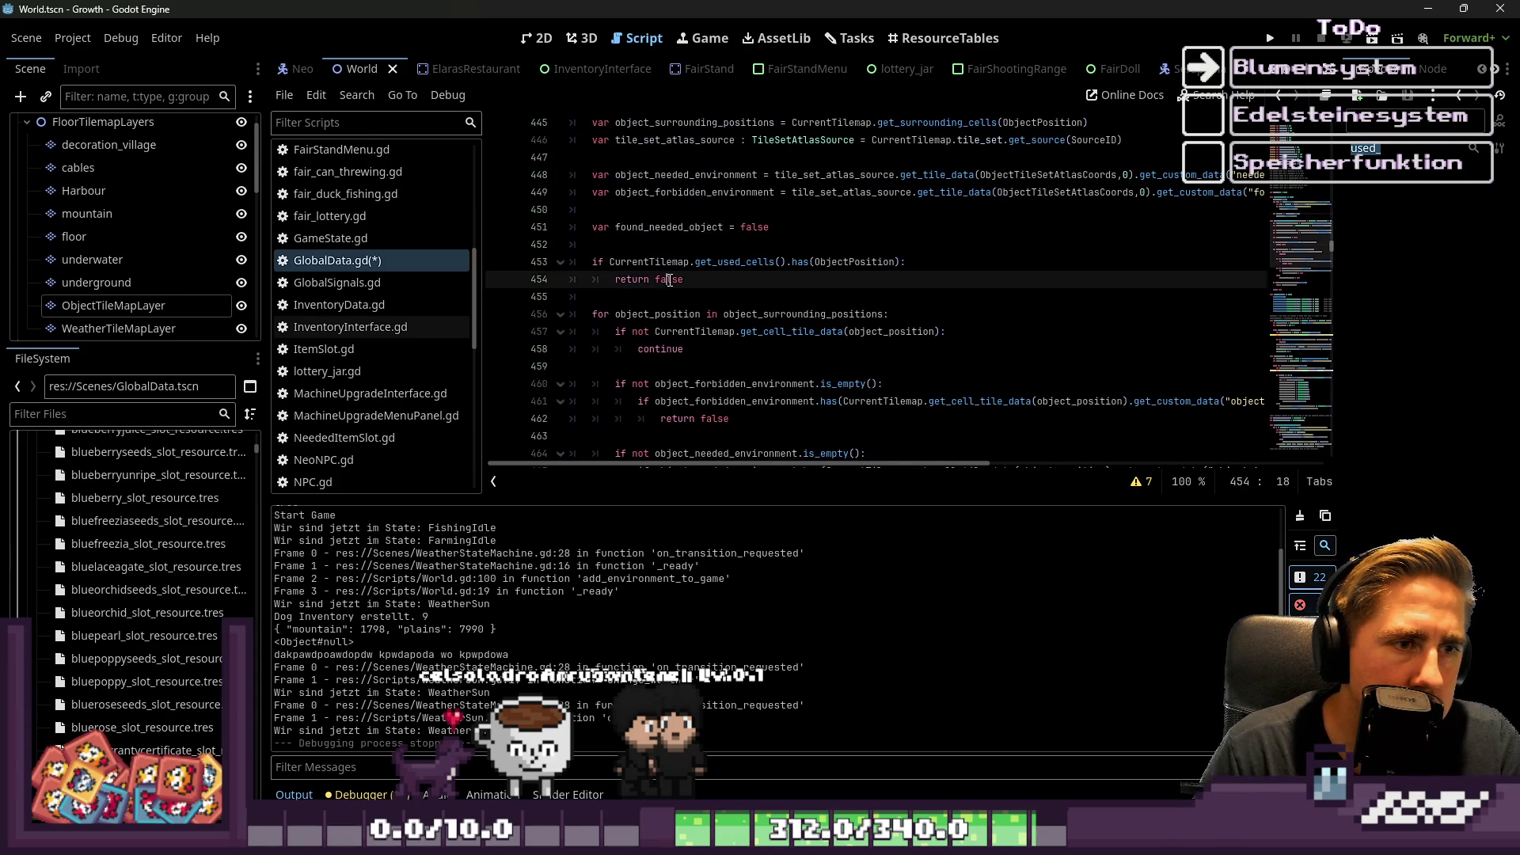
pyautogui.moveTo(684, 279); pyautogui.dragTo(419, 264)
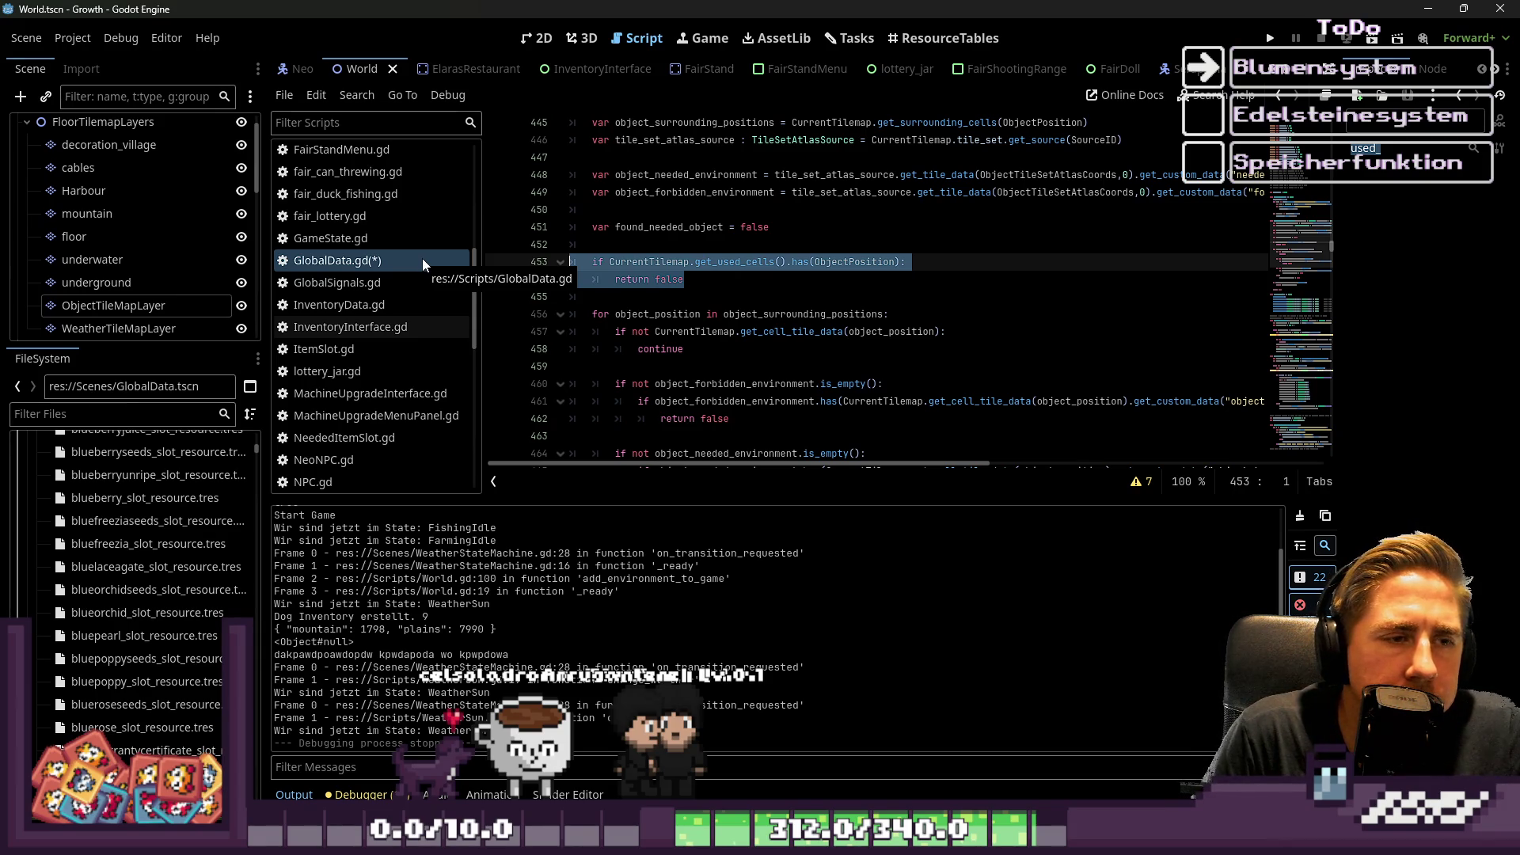
# Delete the used-cells occupancy check and its leftover empty line.
pyautogui.press('BackSpace')
pyautogui.press('BackSpace')
pyautogui.press('BackSpace')
pyautogui.press('Delete')
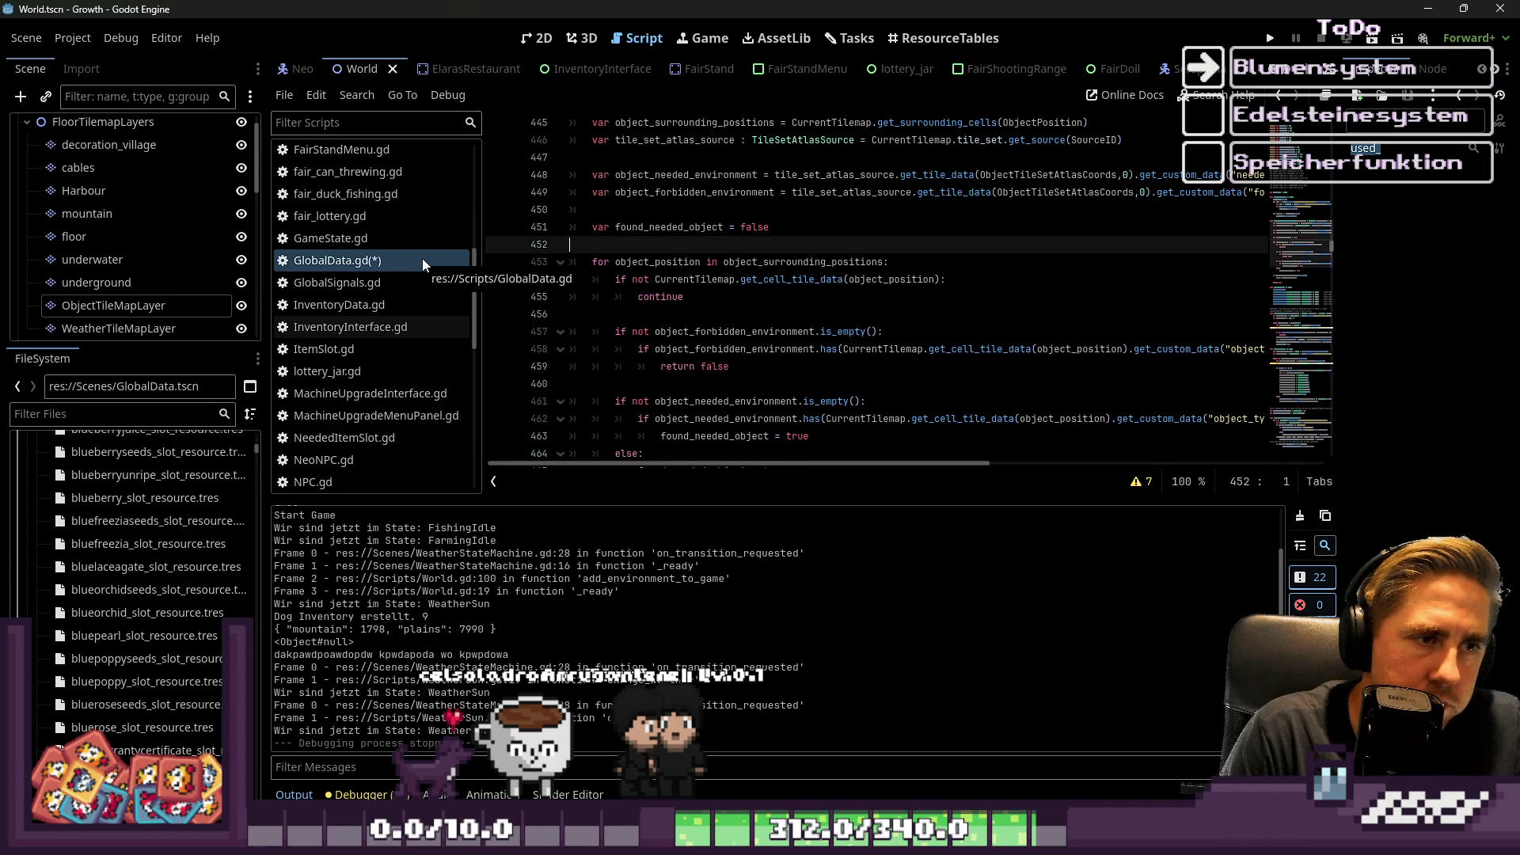
pyautogui.scroll(2, 854, 289)
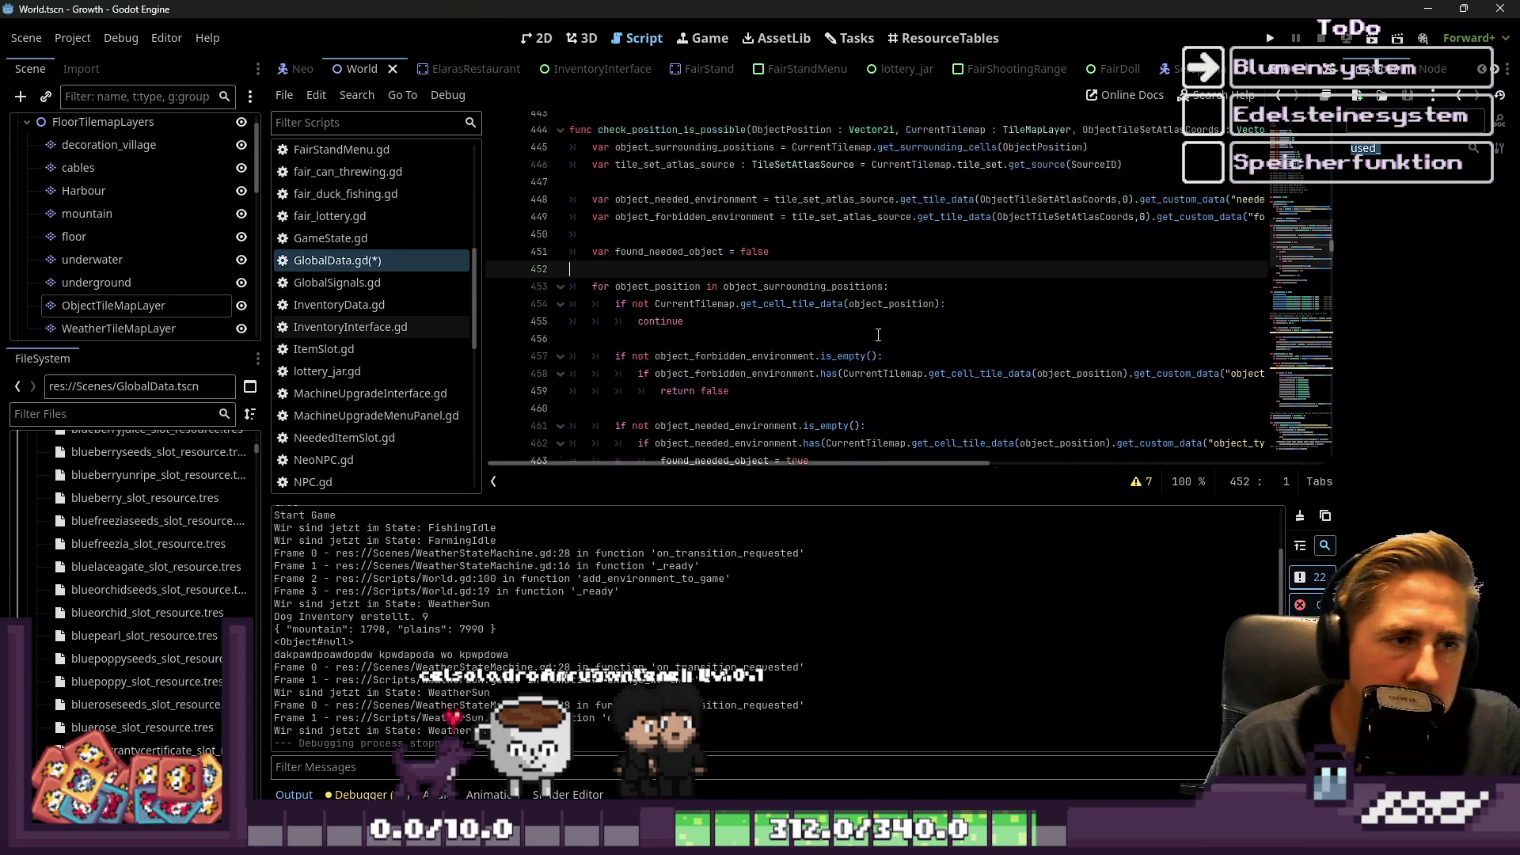
pyautogui.doubleClick(708, 211)
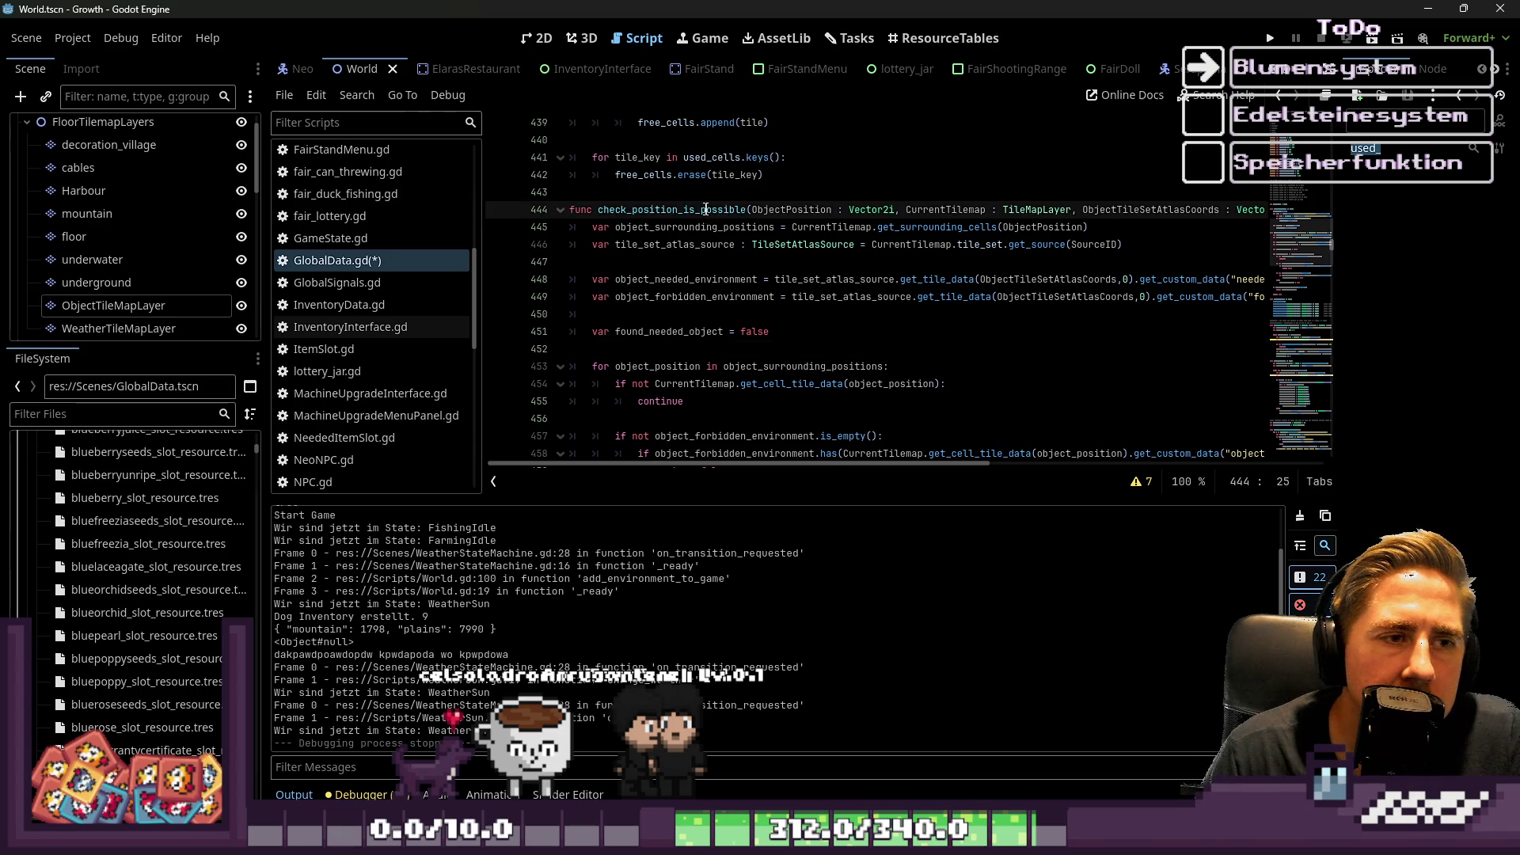
# Trace possible_spawn_points usages and the spawn_objects function declaration.
pyautogui.scroll(-10, 871, 333)
pyautogui.scroll(-3, 872, 336)
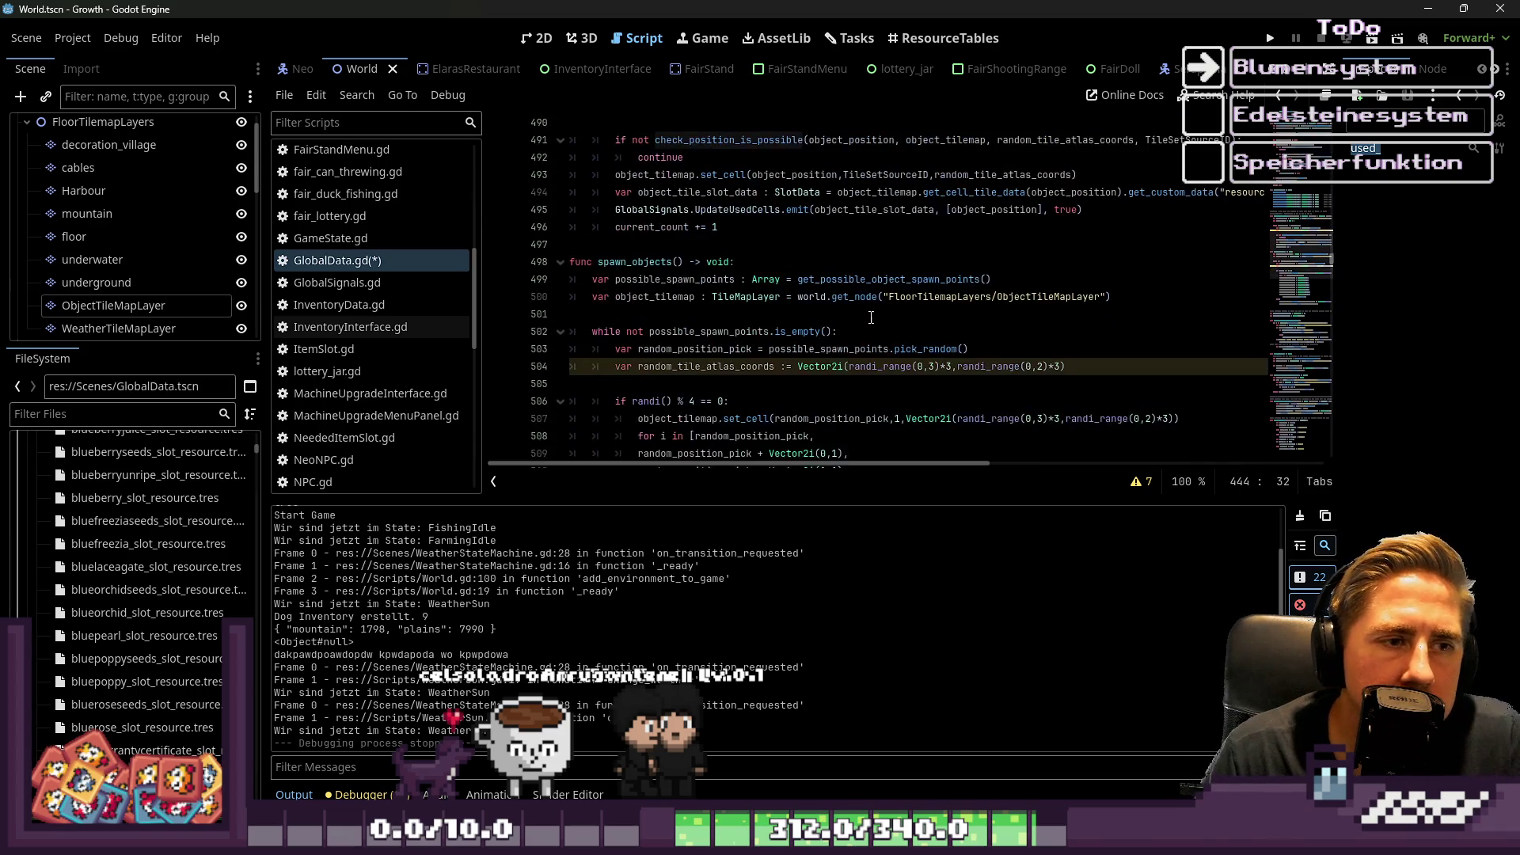
pyautogui.scroll(-4, 870, 316)
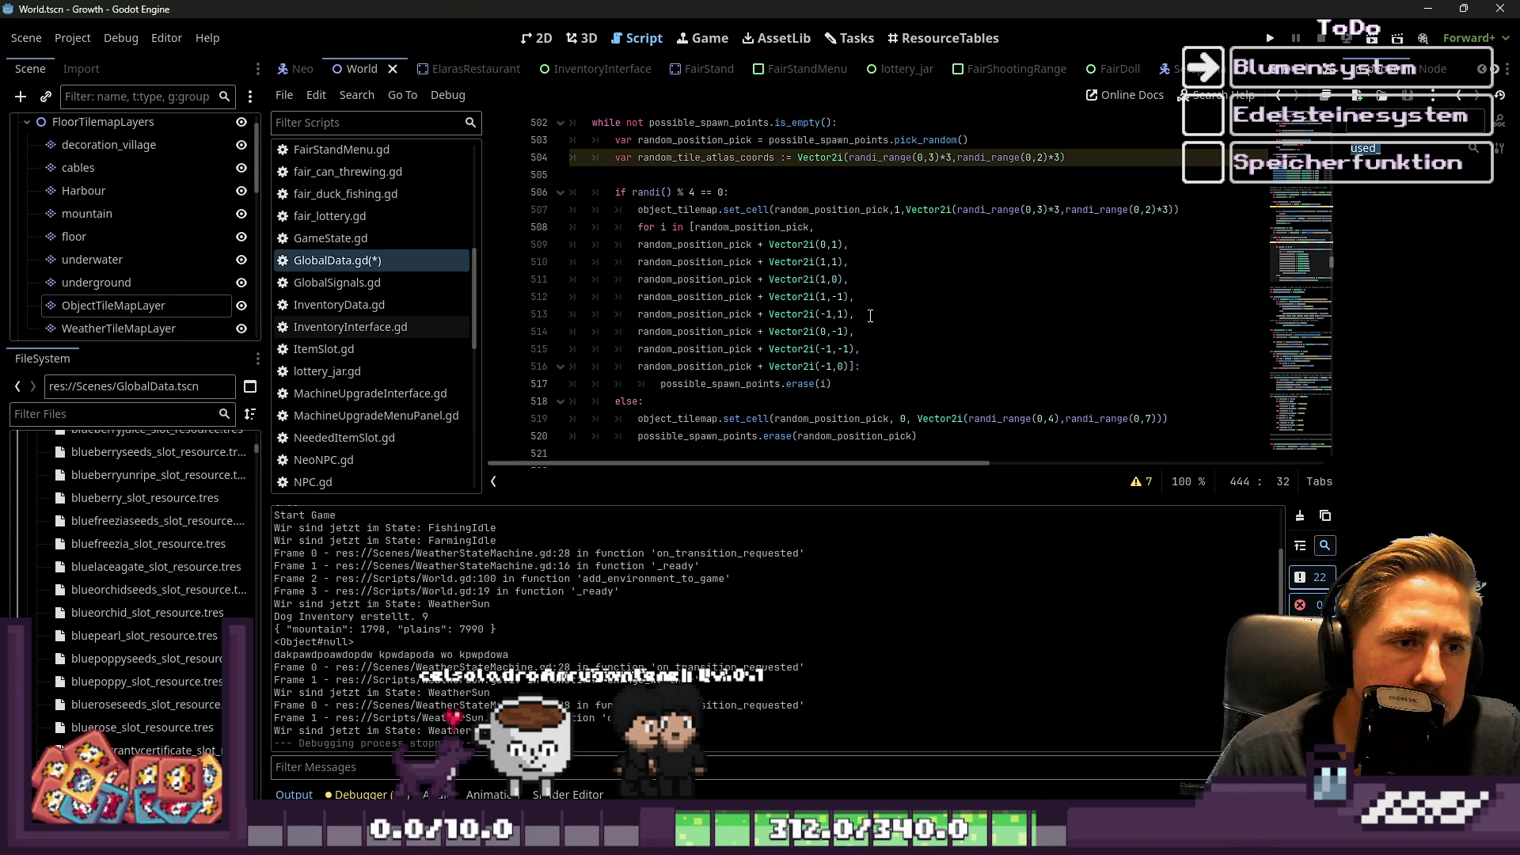
pyautogui.scroll(-2, 869, 315)
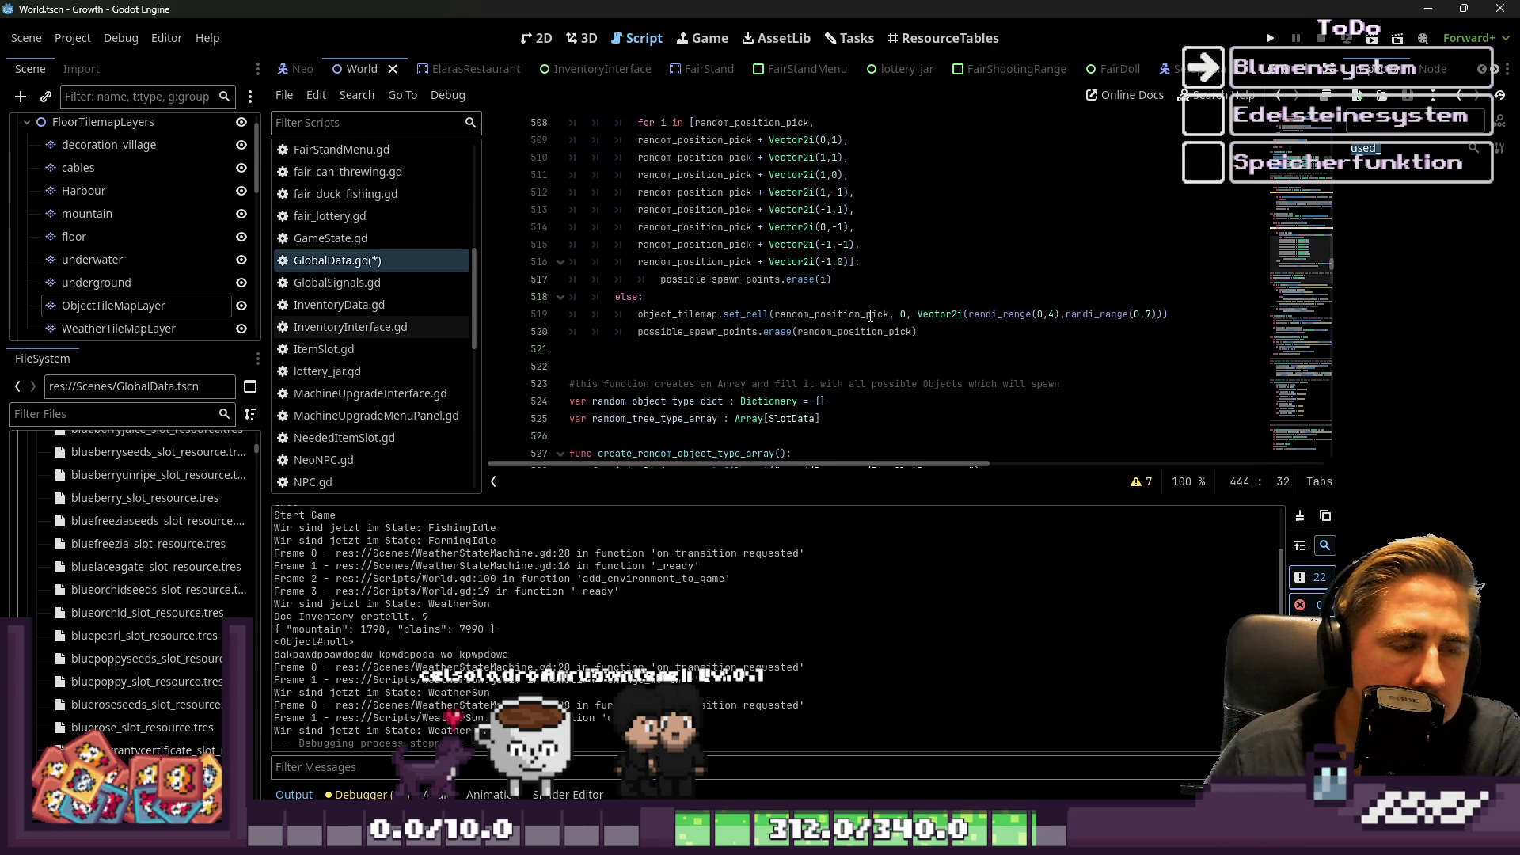
pyautogui.scroll(2, 870, 316)
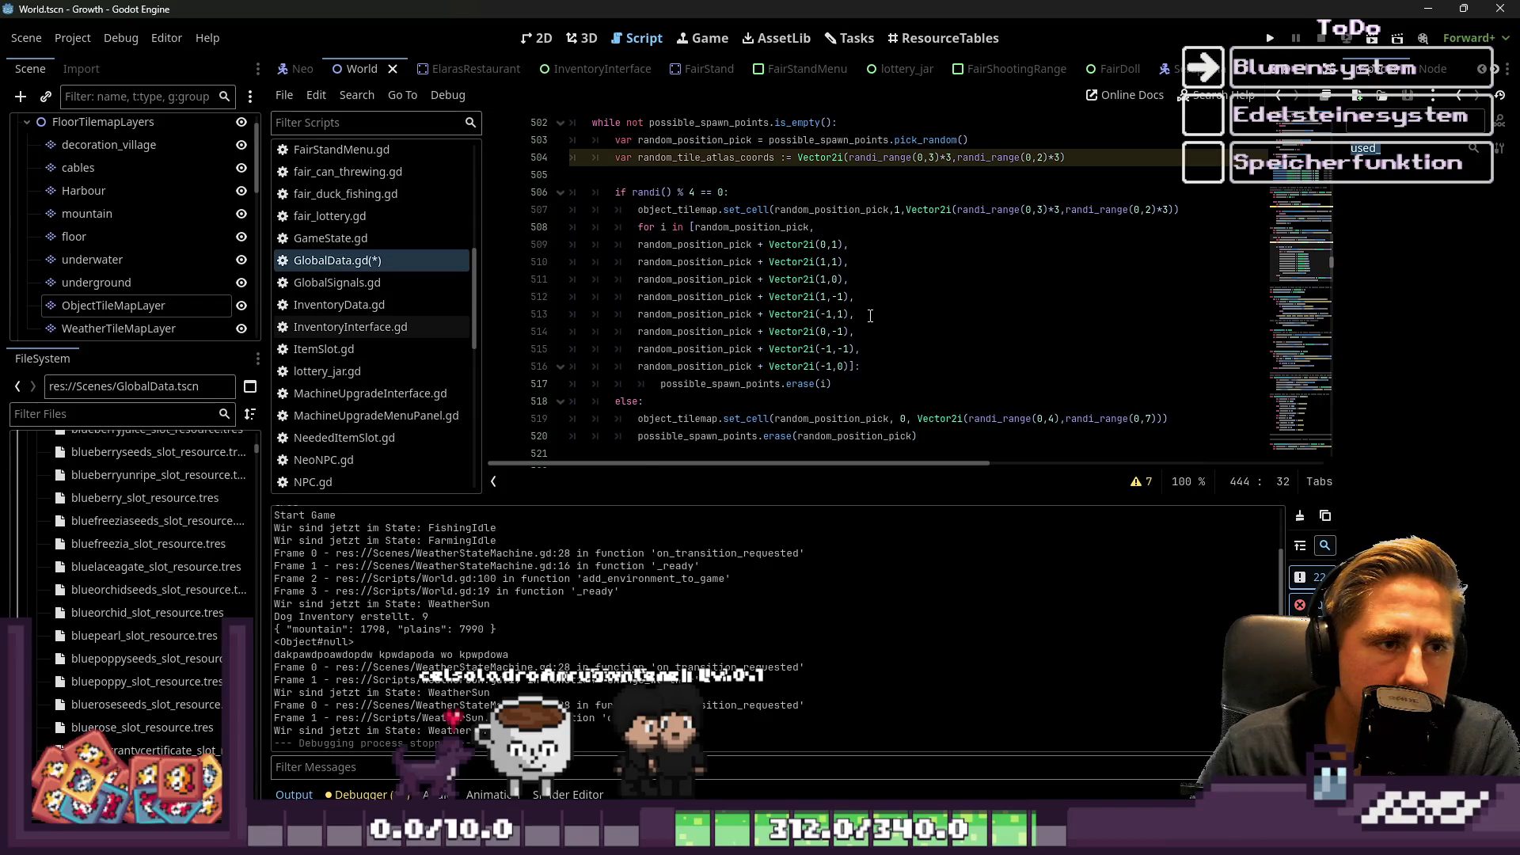
pyautogui.scroll(1, 633, 190)
pyautogui.doubleClick(690, 174)
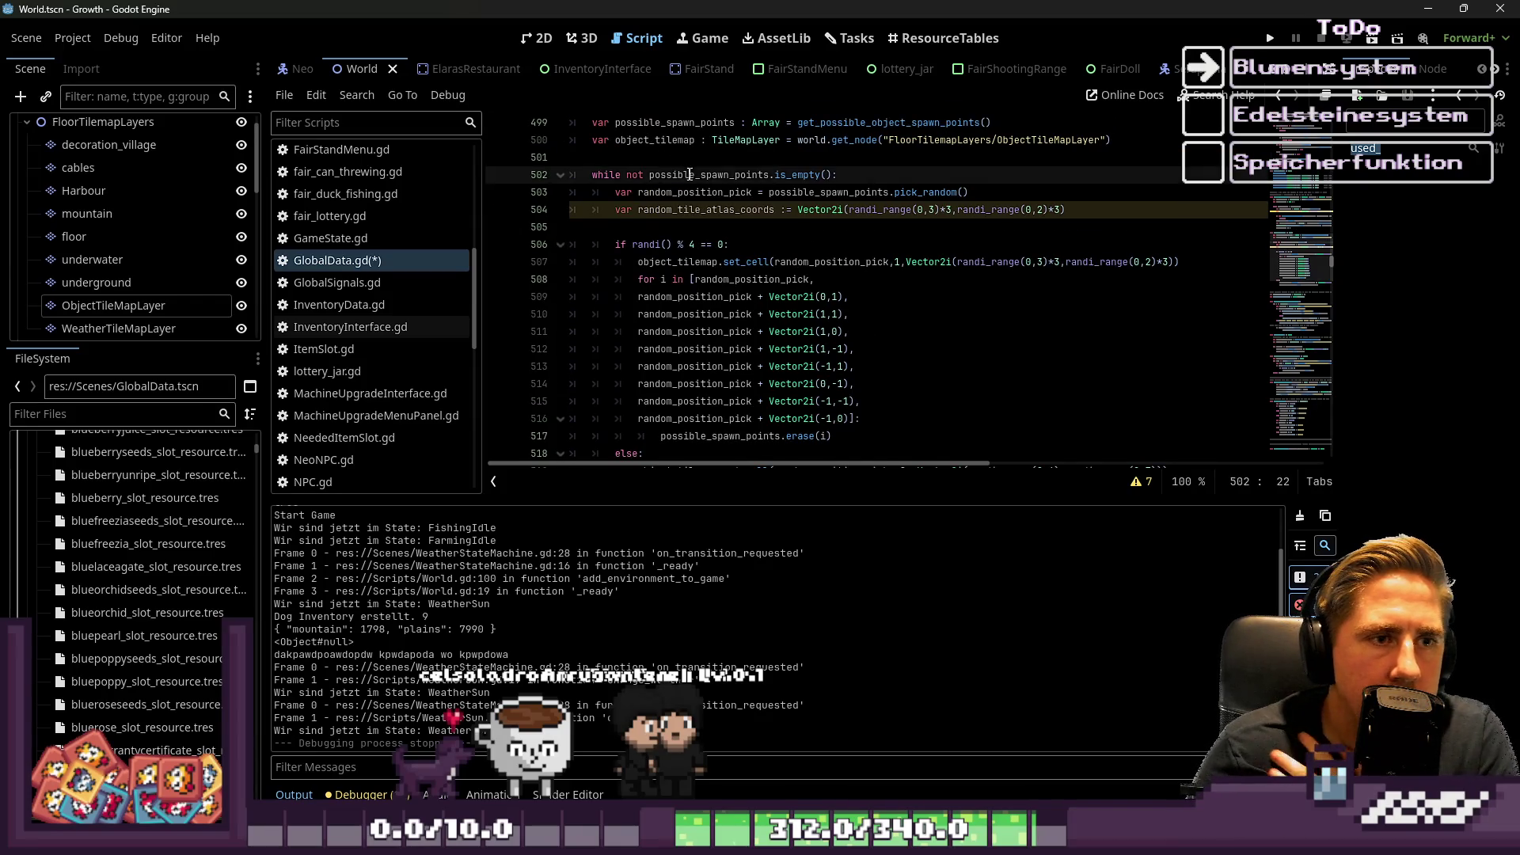
pyautogui.scroll(1, 695, 206)
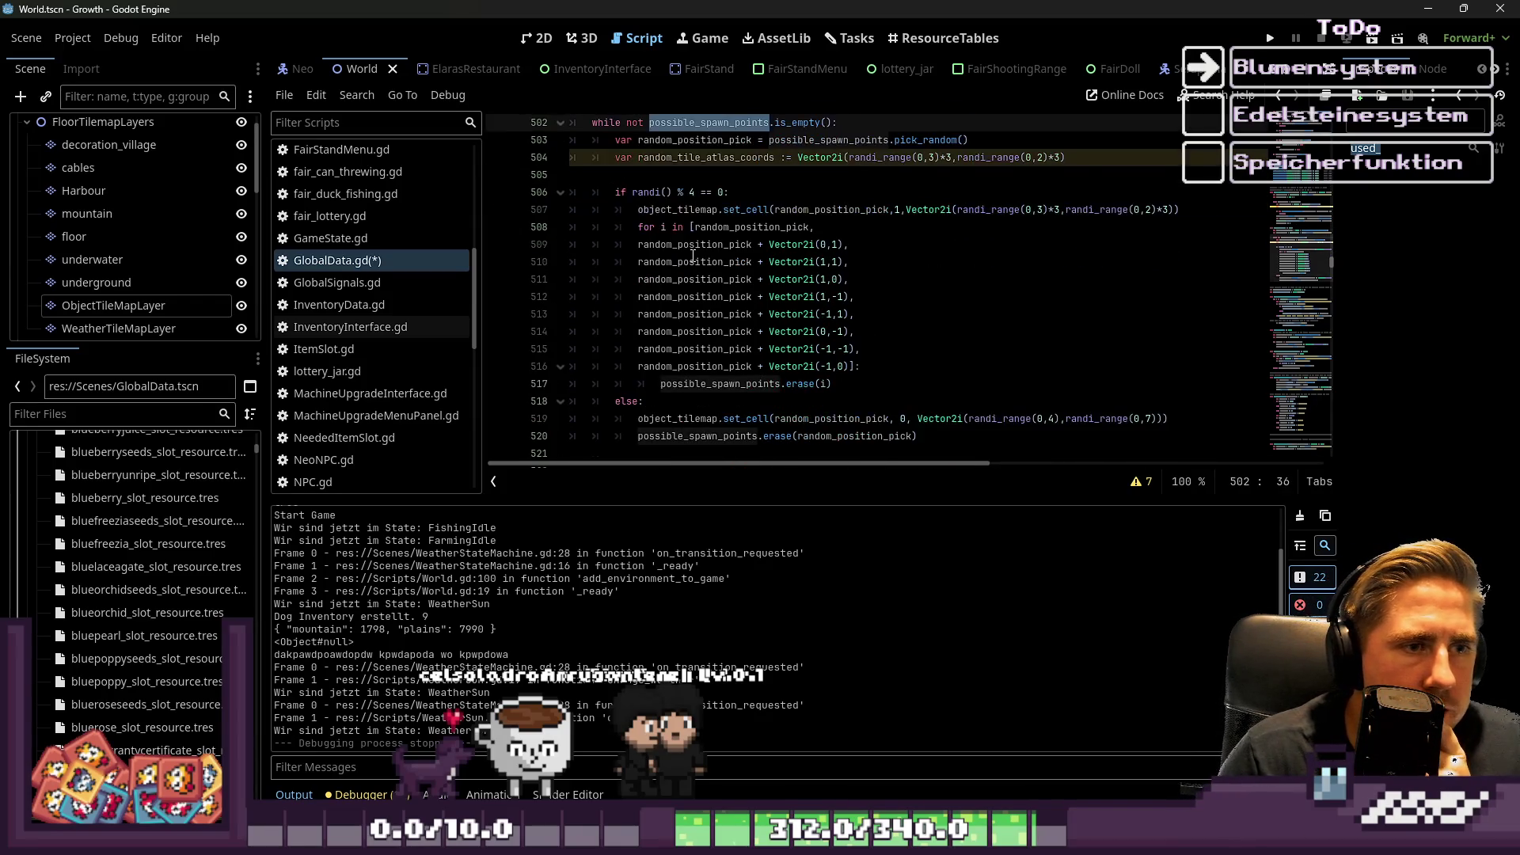
pyautogui.scroll(3, 694, 256)
pyautogui.scroll(-8, 596, 319)
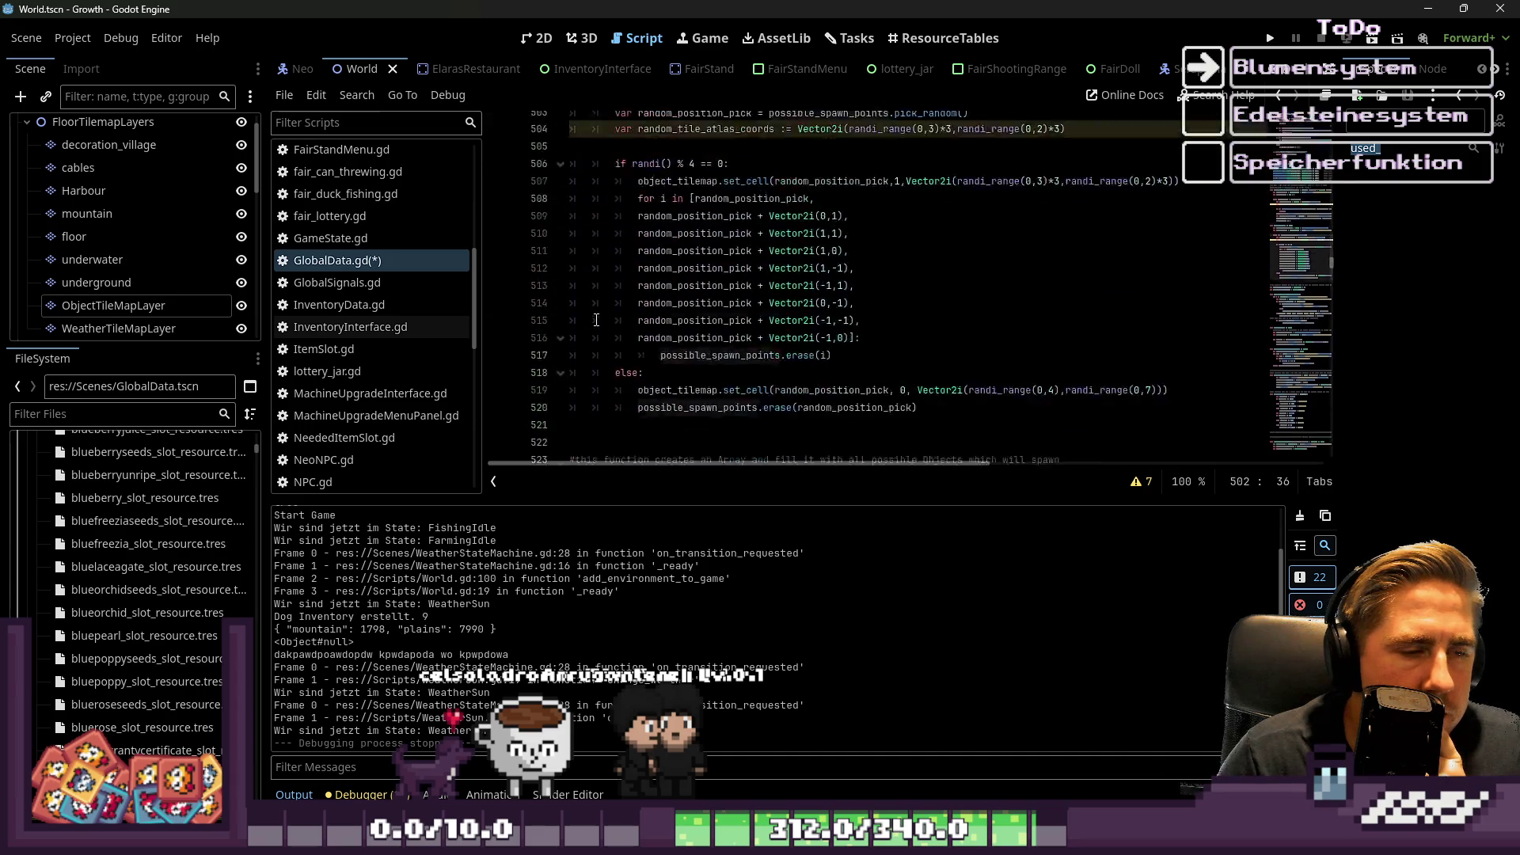
pyautogui.scroll(6, 596, 319)
pyautogui.click(627, 219)
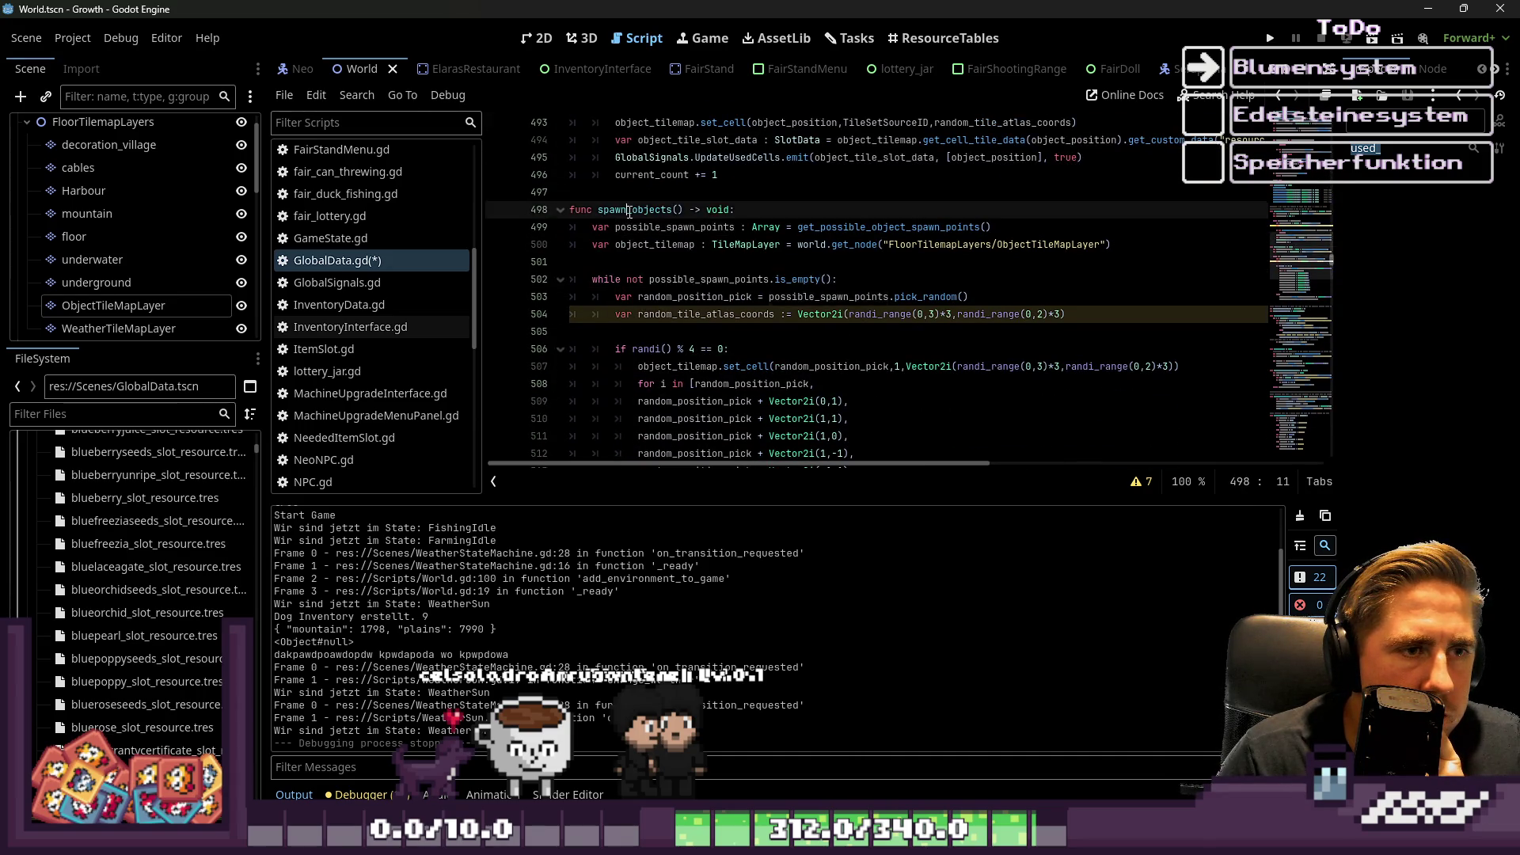
# Highlight random_tile_atlas_coords on line 489 to see where it is used.
pyautogui.scroll(4, 651, 222)
pyautogui.scroll(1, 652, 221)
pyautogui.click(710, 317)
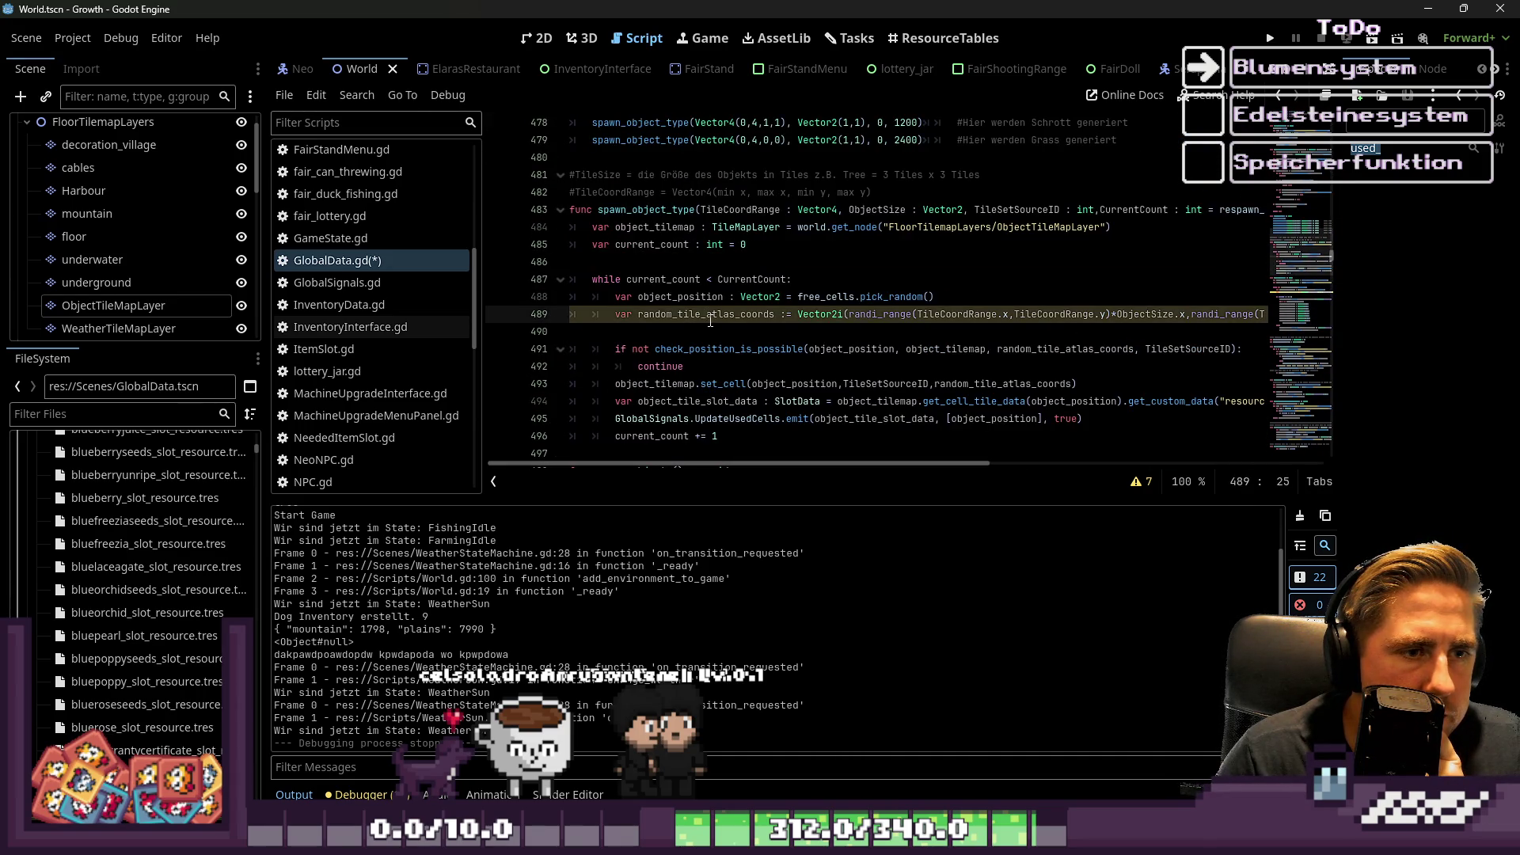
pyautogui.doubleClick(710, 316)
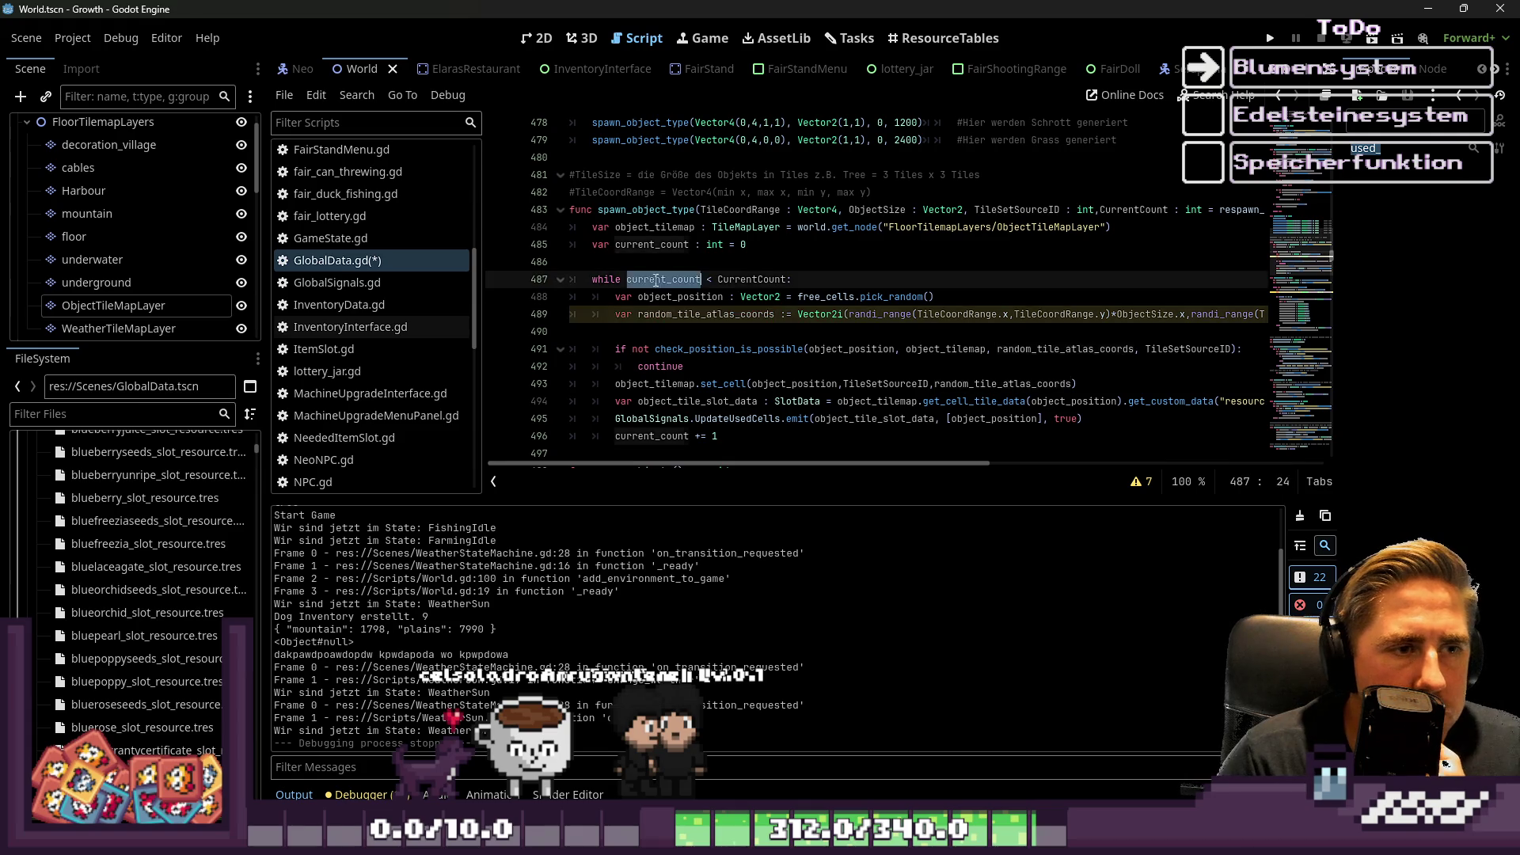
pyautogui.click(782, 332)
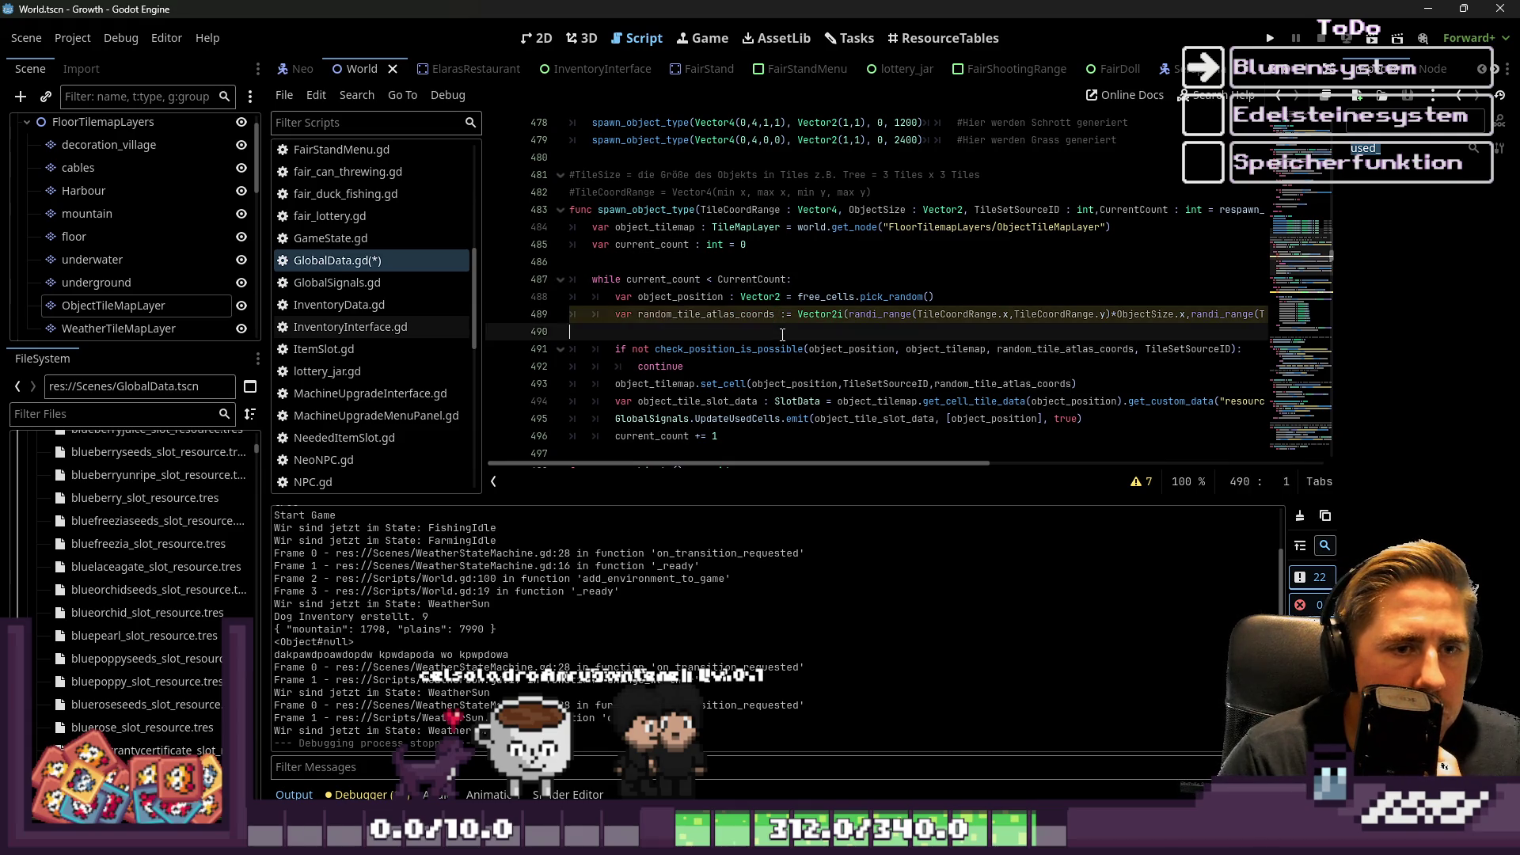
pyautogui.hotkey('ctrl', 'z')
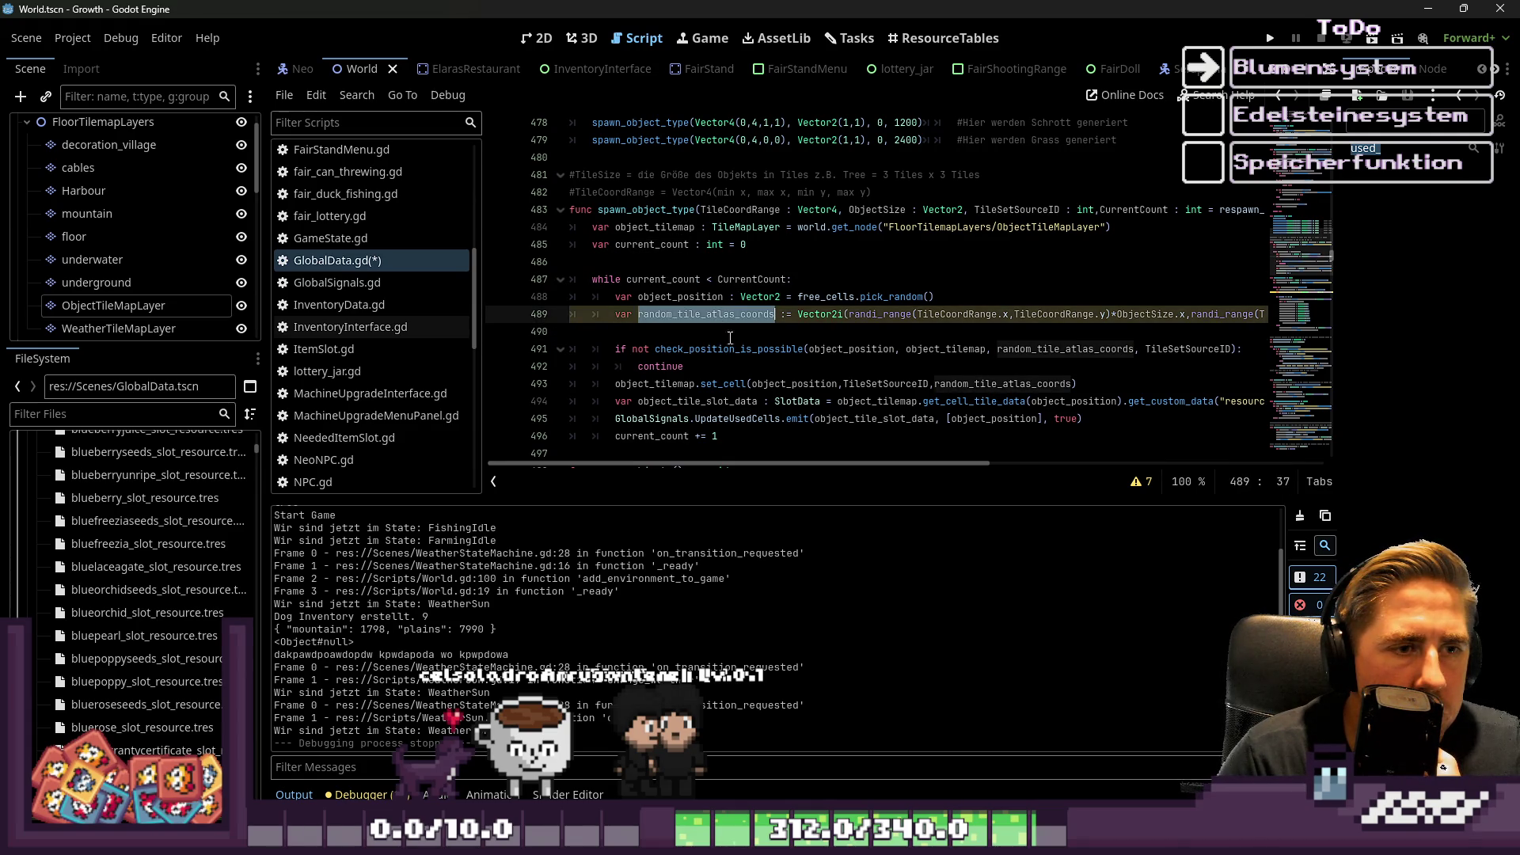
pyautogui.moveTo(807, 463)
pyautogui.mouseDown()
pyautogui.moveTo(1100, 475)
pyautogui.moveTo(799, 492)
pyautogui.mouseUp()
# Show the script warnings list and enlarge the code area to examine line 489.
pyautogui.click(1142, 482)
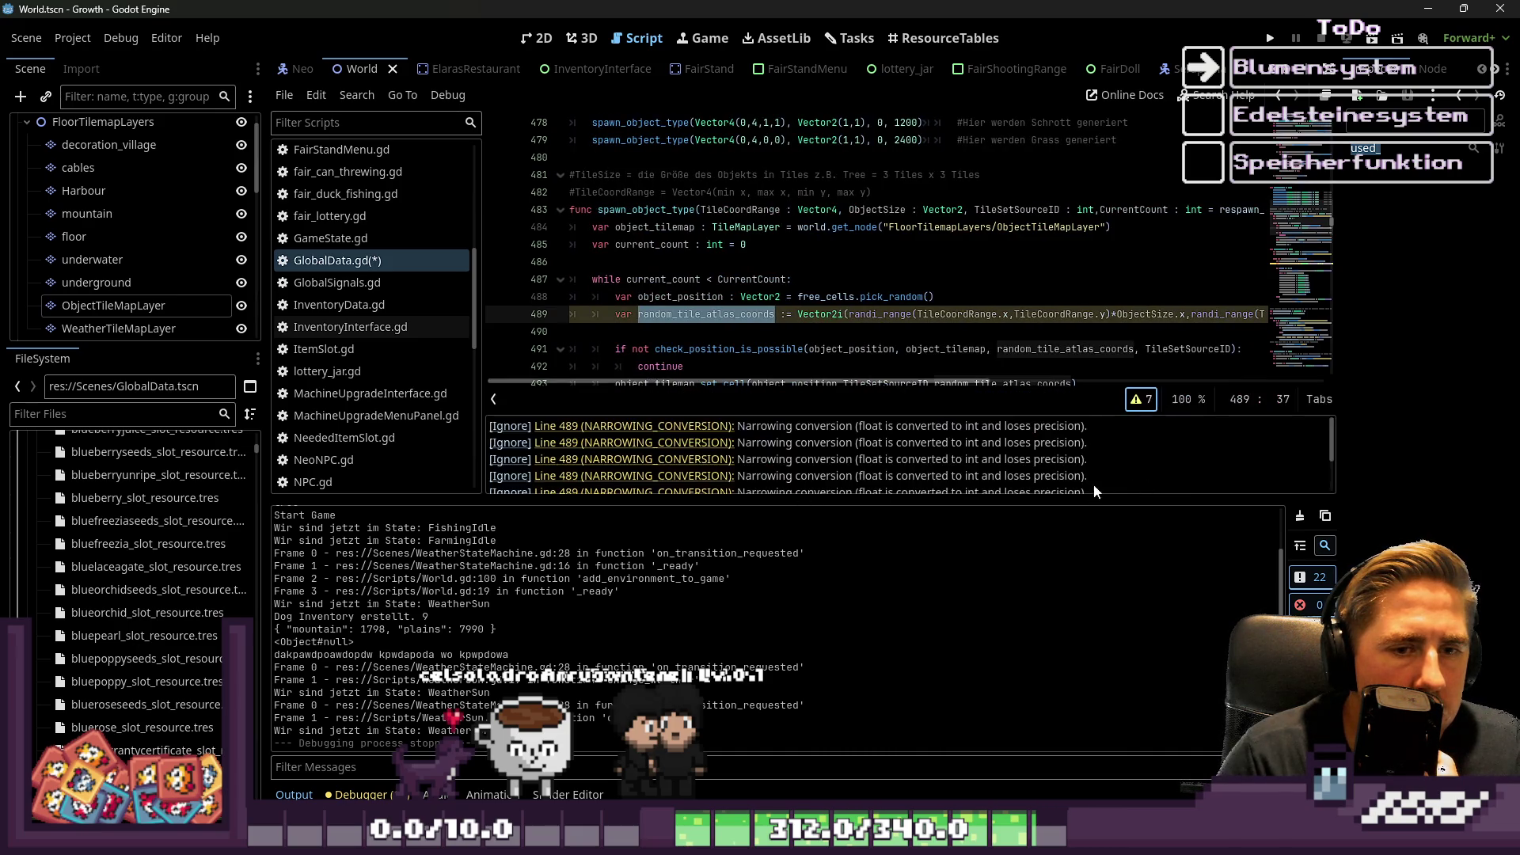
pyautogui.scroll(1, 900, 483)
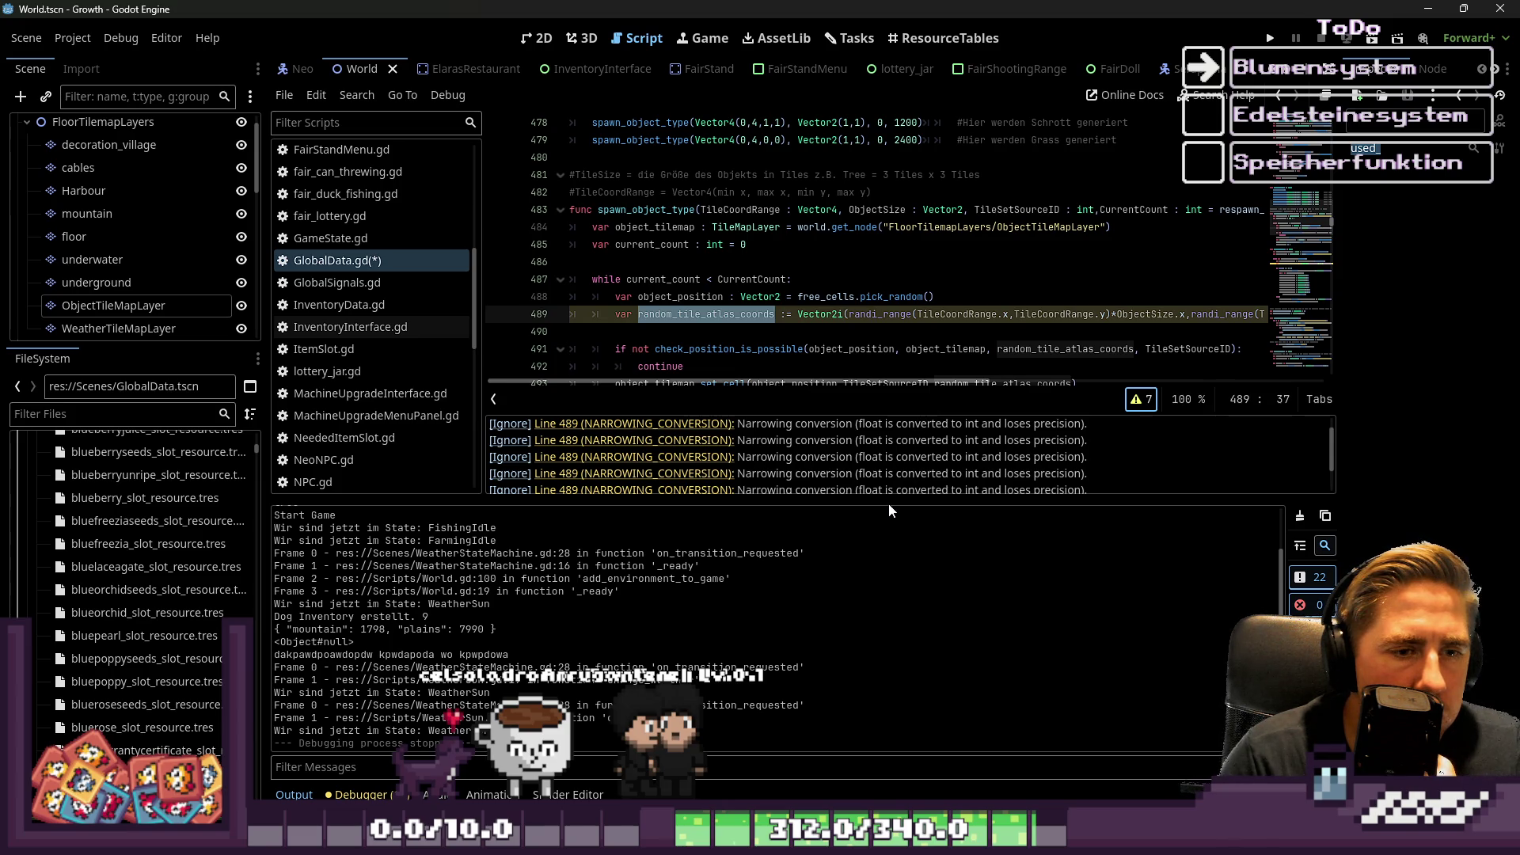
pyautogui.moveTo(889, 501); pyautogui.dragTo(889, 608)
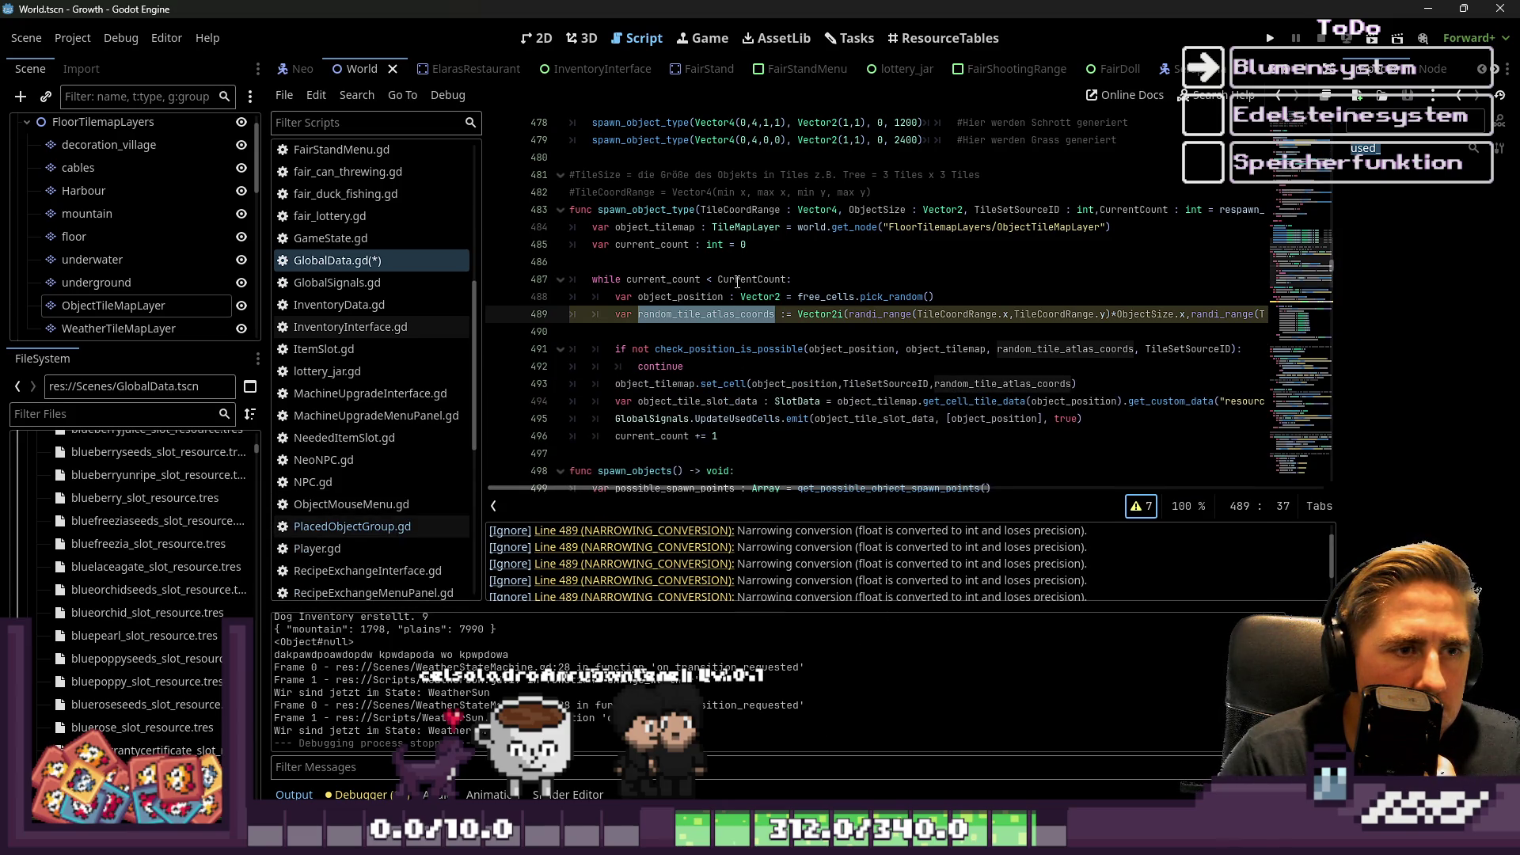
pyautogui.click(733, 279)
pyautogui.click(769, 227)
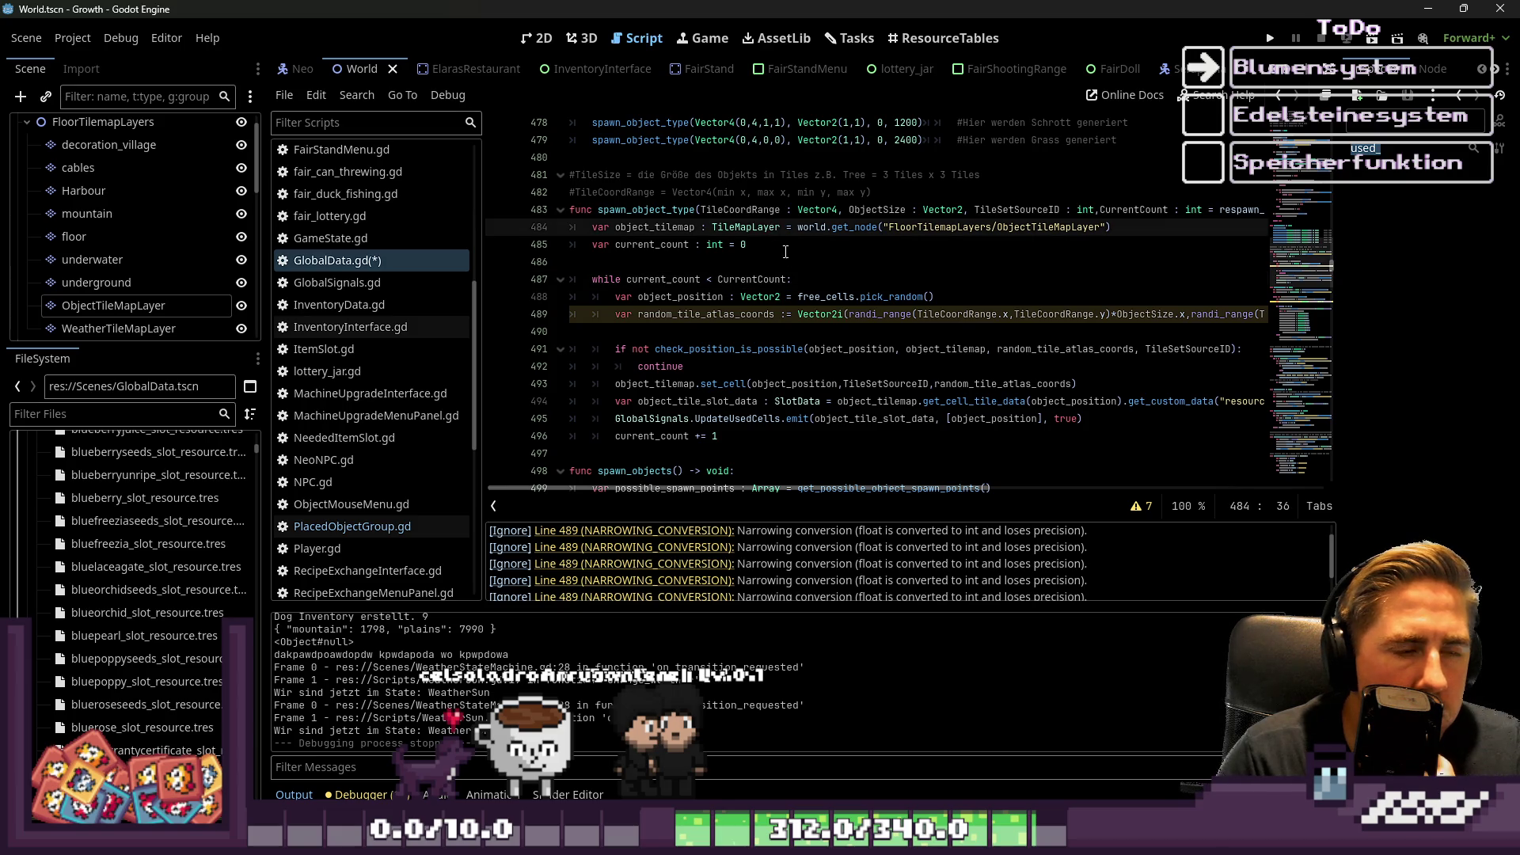
pyautogui.moveTo(833, 319)
pyautogui.doubleClick(956, 315)
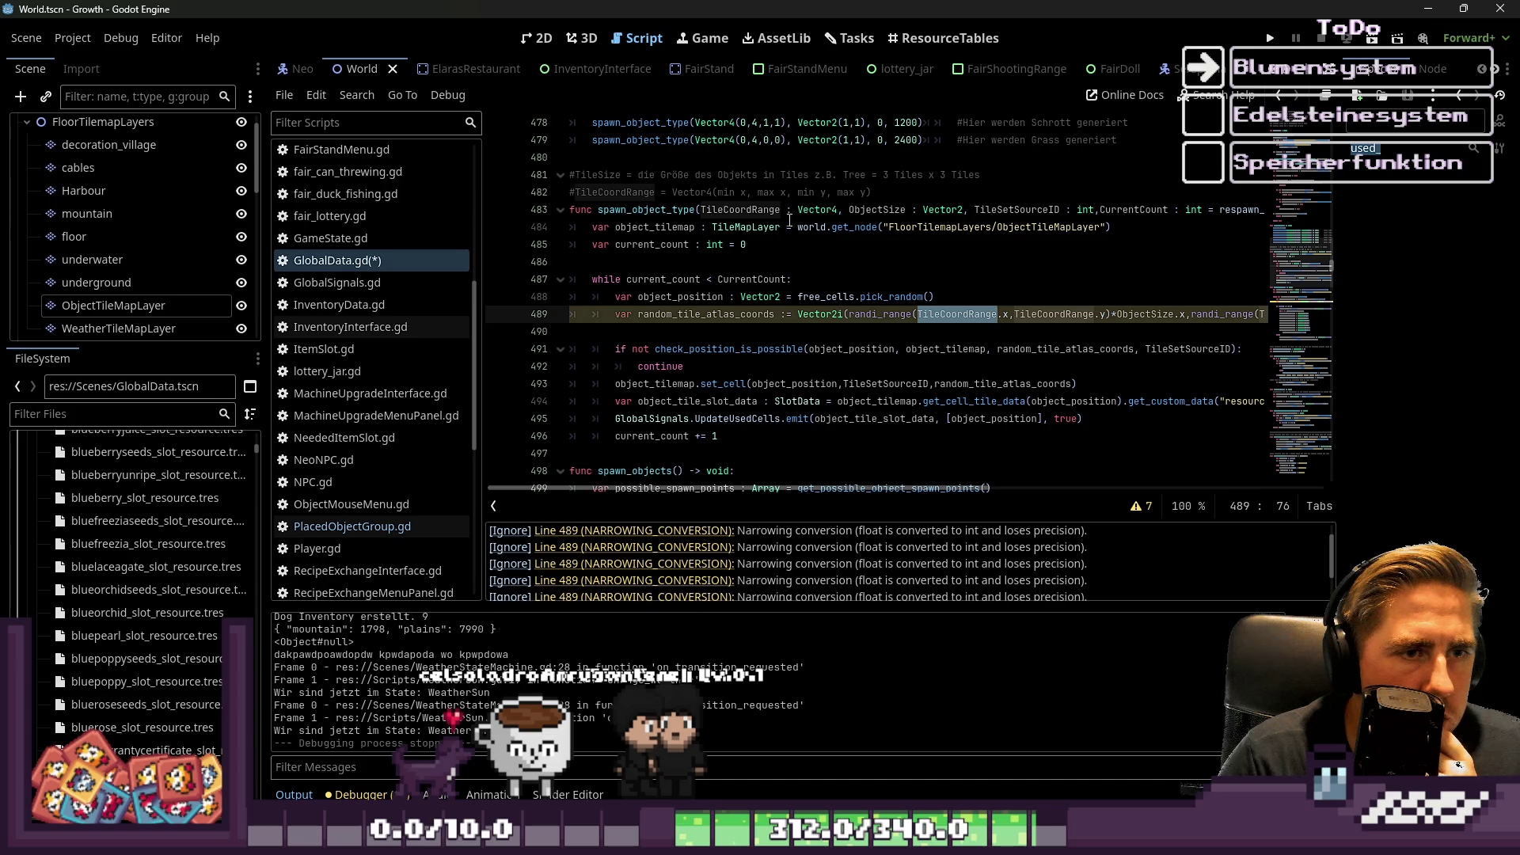
# Change the spawn_object_type signature's Vector4 to Vector4i and Vector2 to Vector2i.
pyautogui.click(839, 211)
pyautogui.write('i')
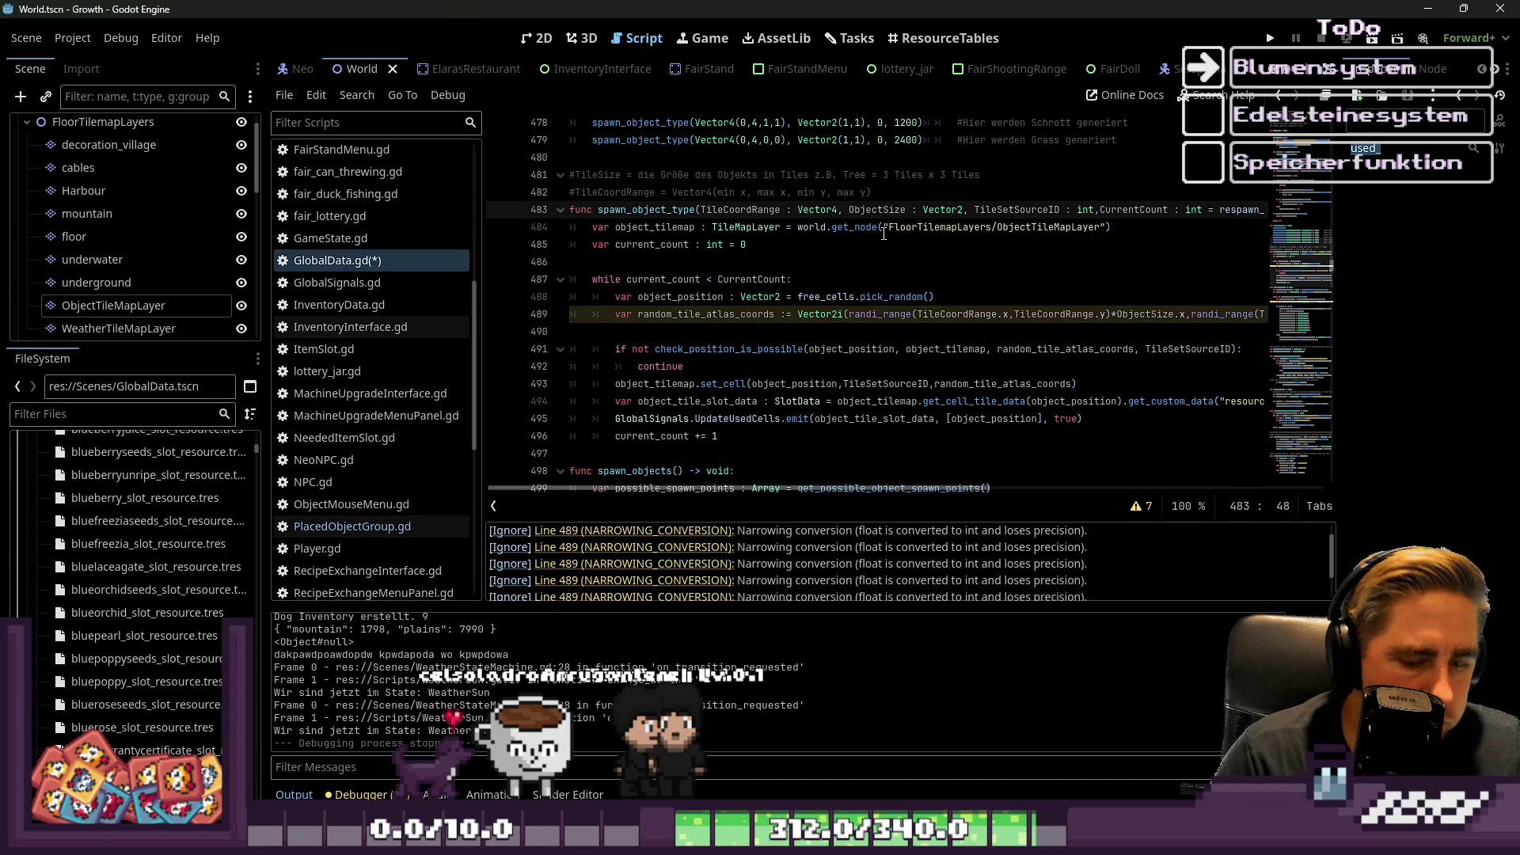
pyautogui.click(879, 266)
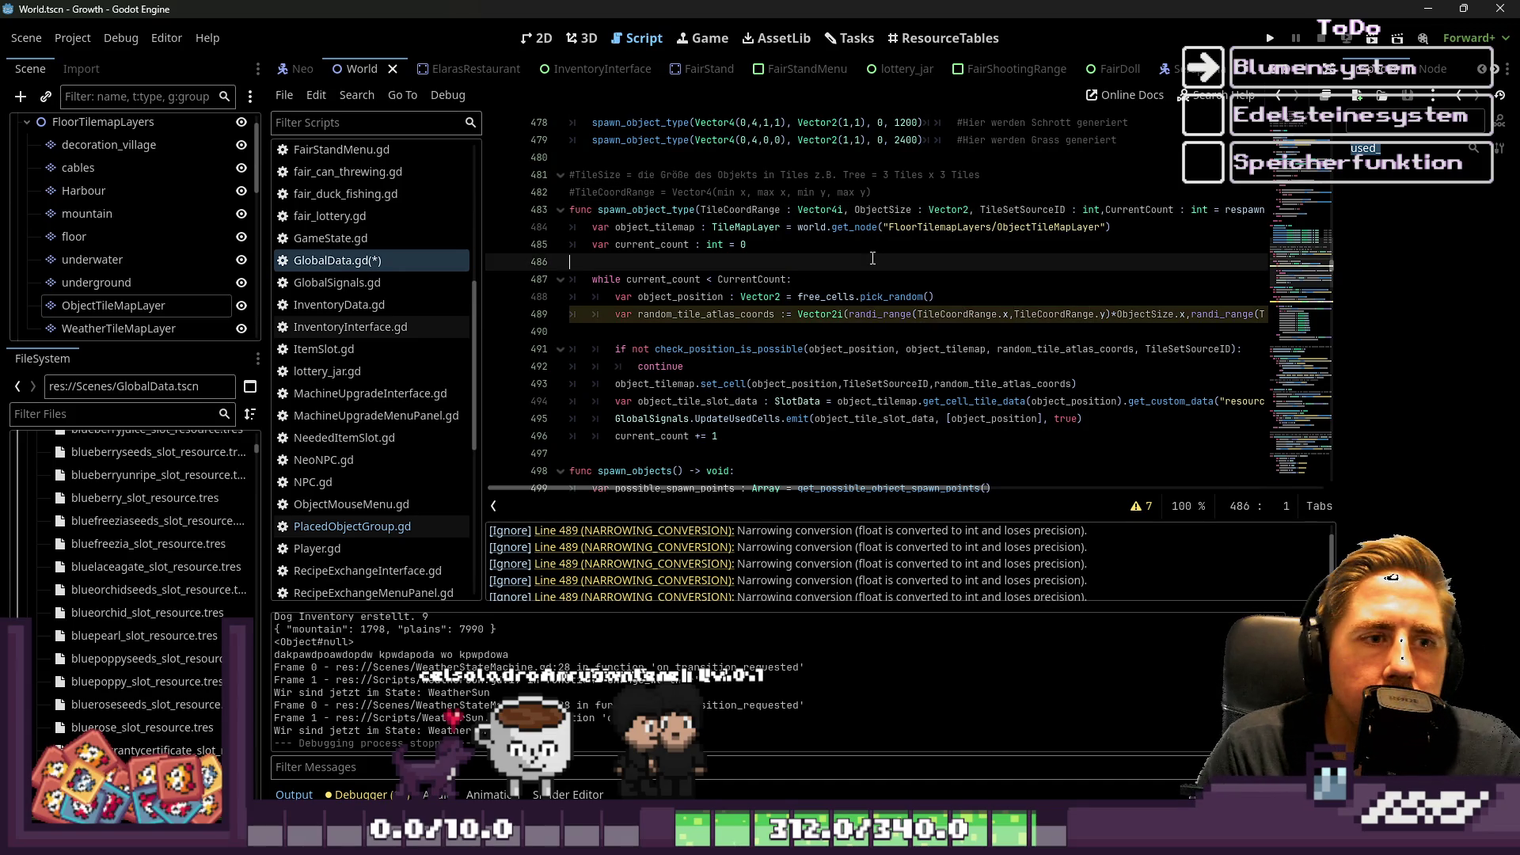
pyautogui.click(974, 210)
pyautogui.write('i')
pyautogui.click(969, 299)
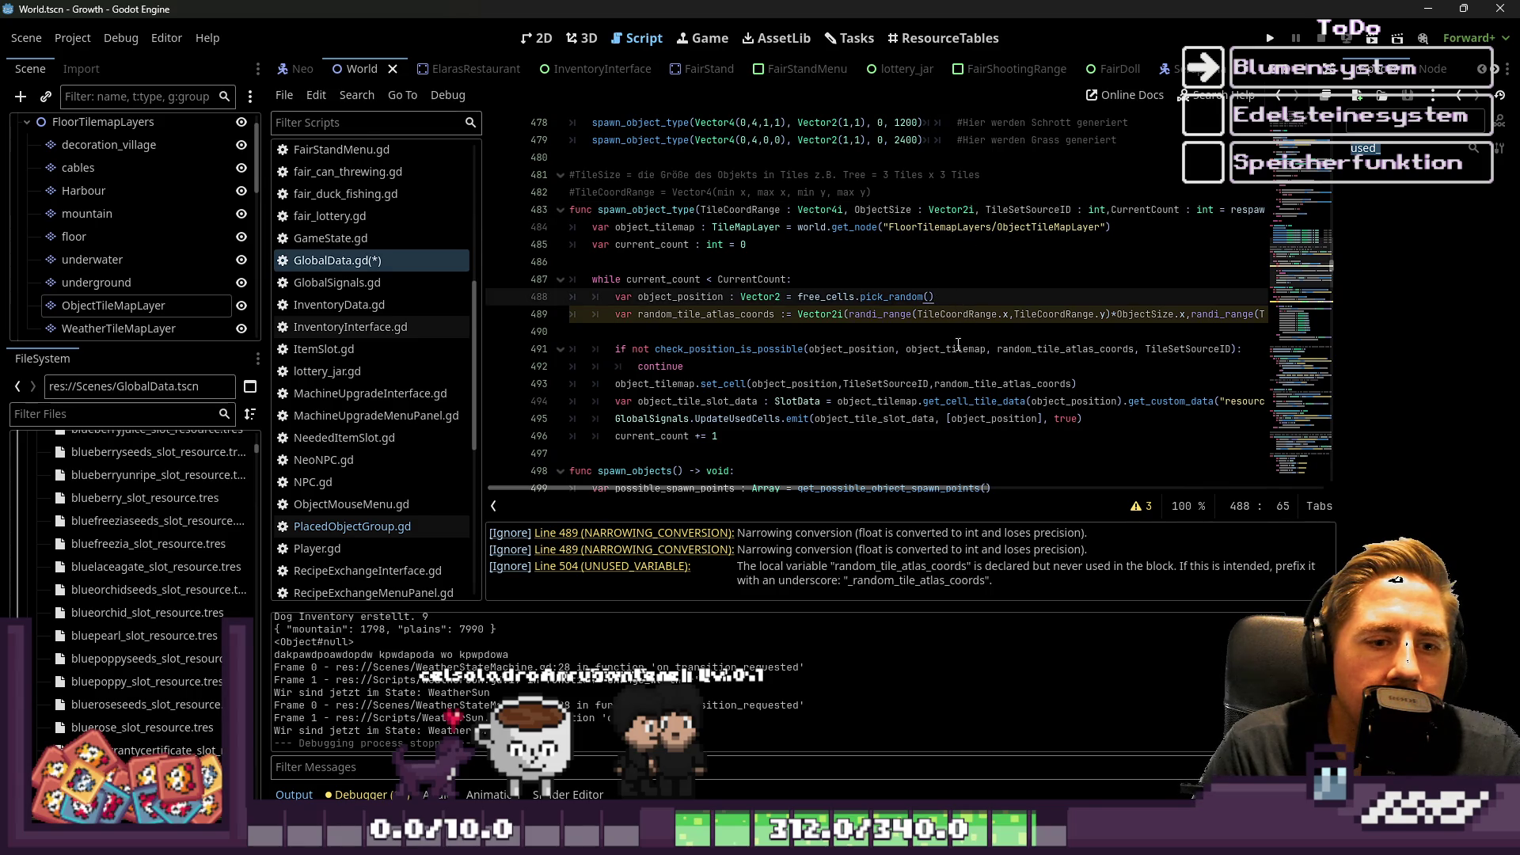
pyautogui.click(960, 369)
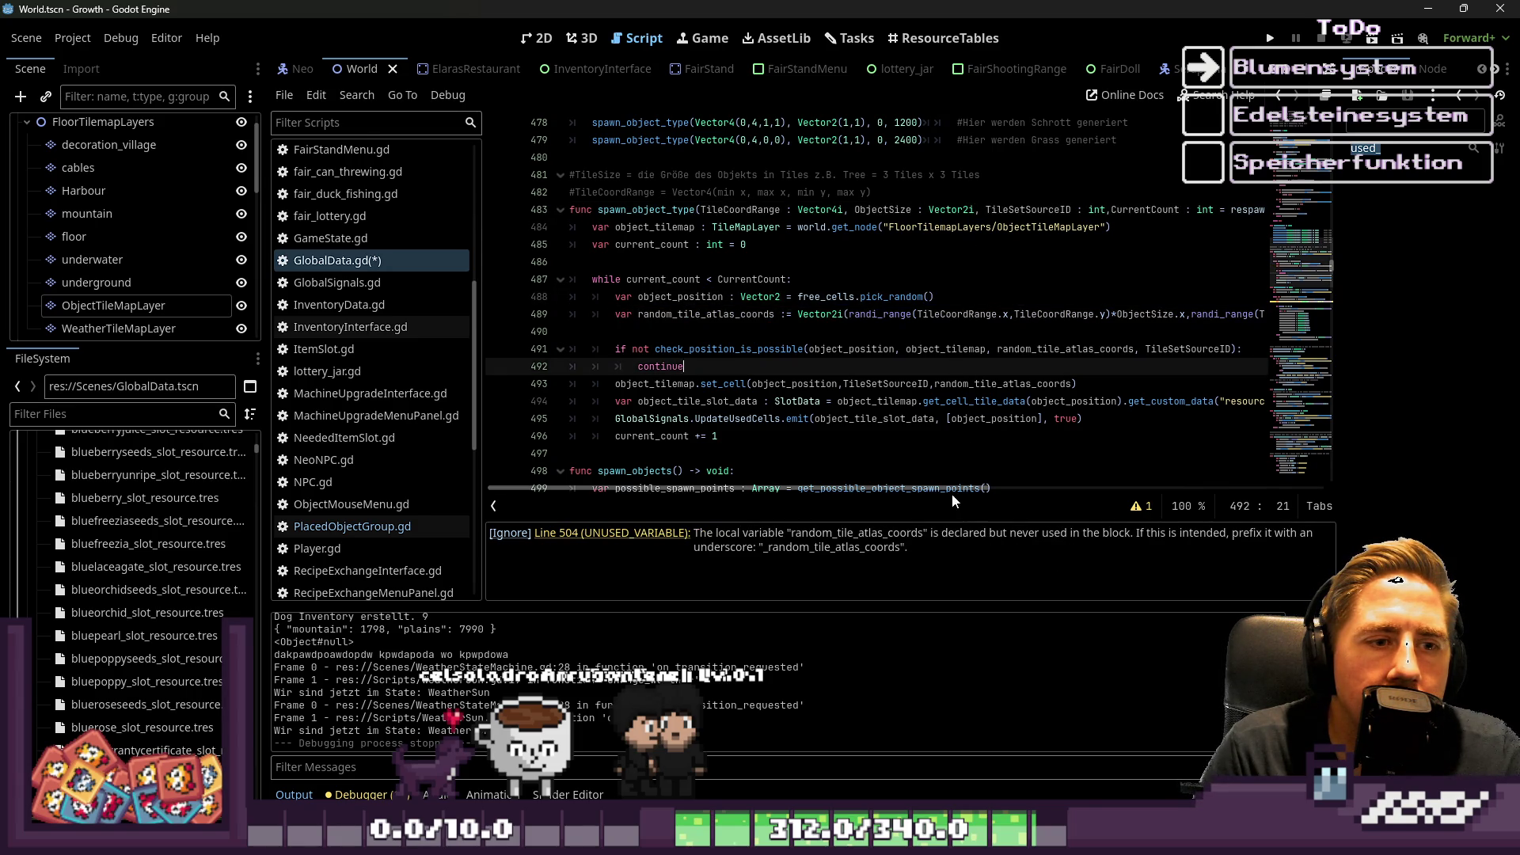
pyautogui.moveTo(995, 497)
pyautogui.mouseDown()
pyautogui.moveTo(973, 494)
pyautogui.moveTo(1089, 494)
pyautogui.moveTo(964, 479)
pyautogui.mouseUp()
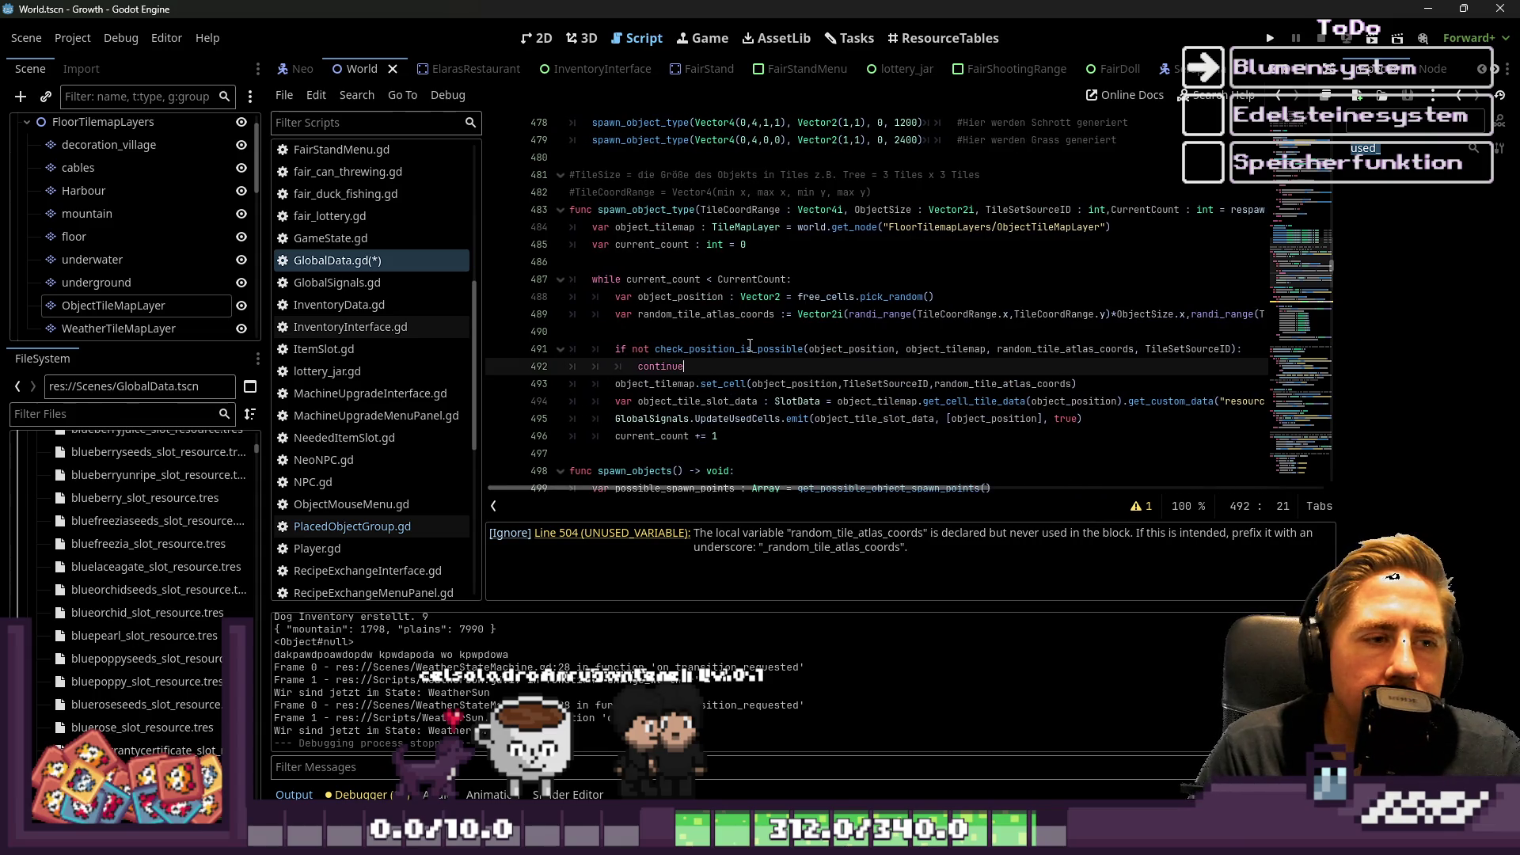
# Recheck random_tile_atlas_coords on line 489 and insert a blank line after continue.
pyautogui.click(735, 314)
pyautogui.doubleClick(735, 314)
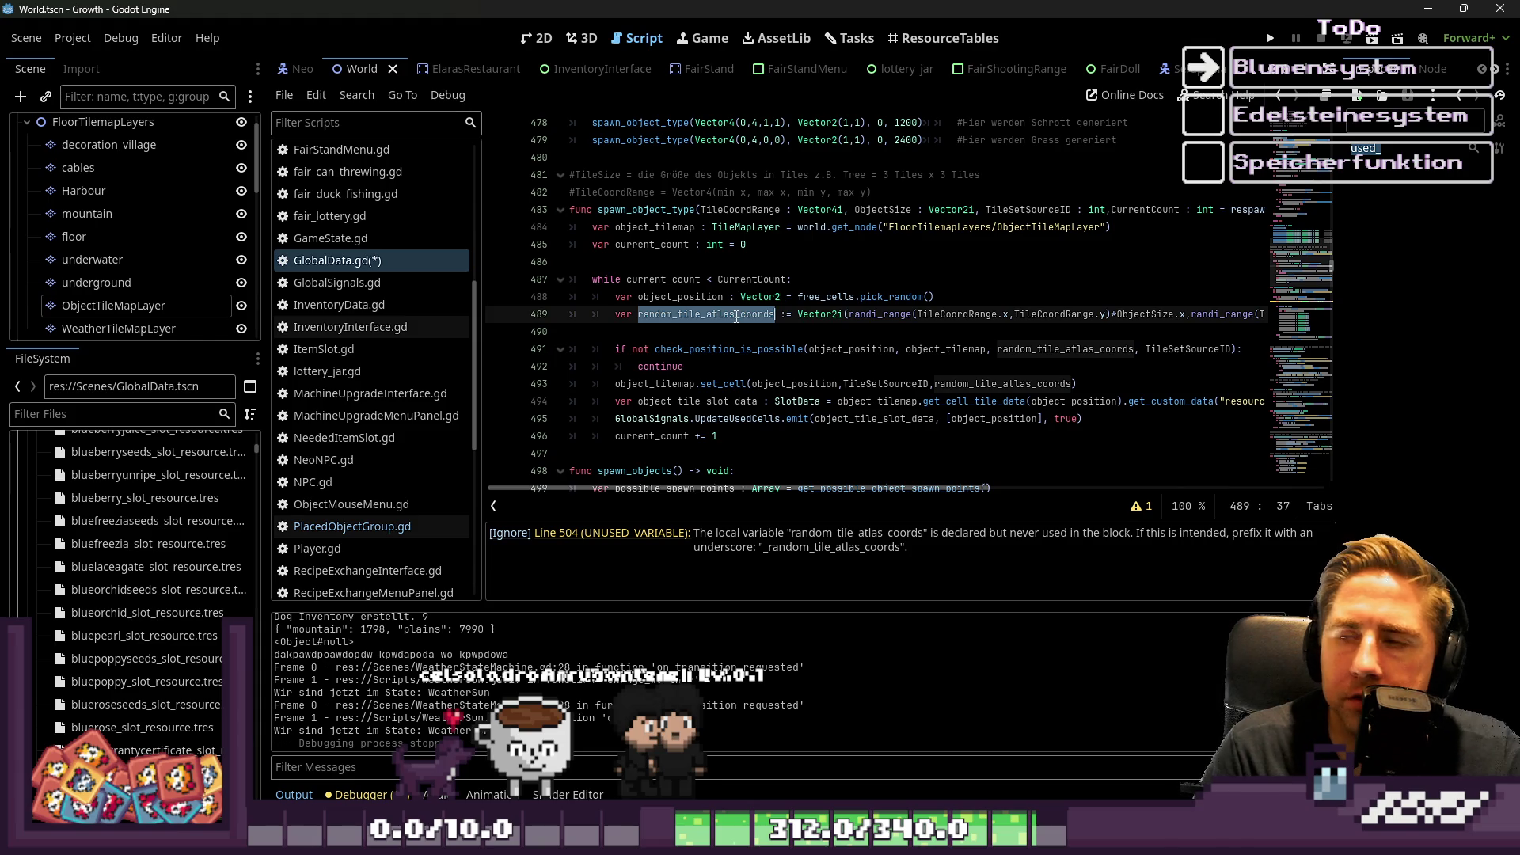
pyautogui.moveTo(756, 299)
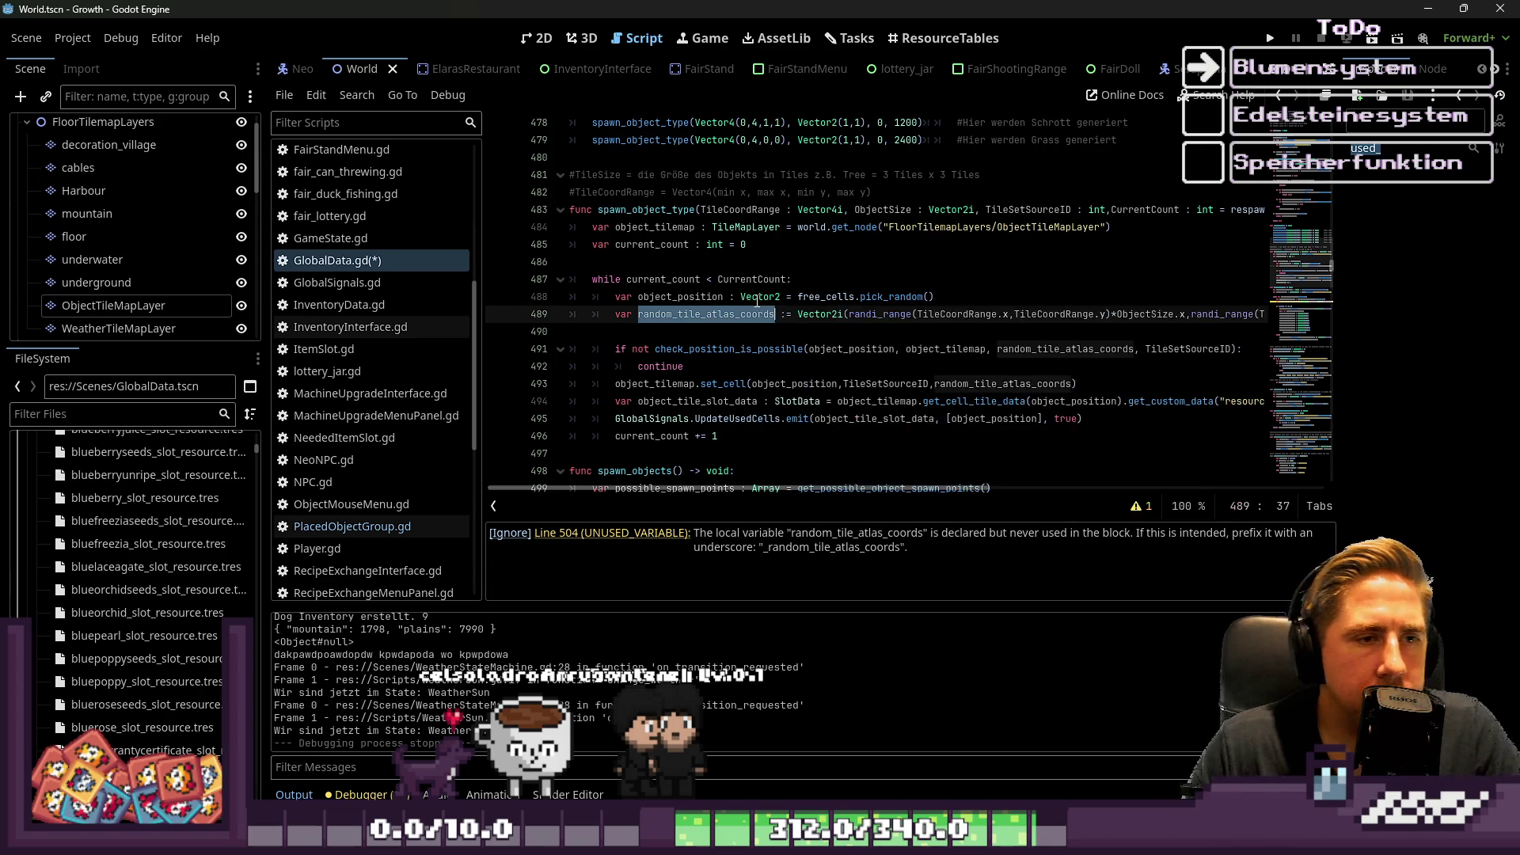
pyautogui.scroll(-1, 862, 350)
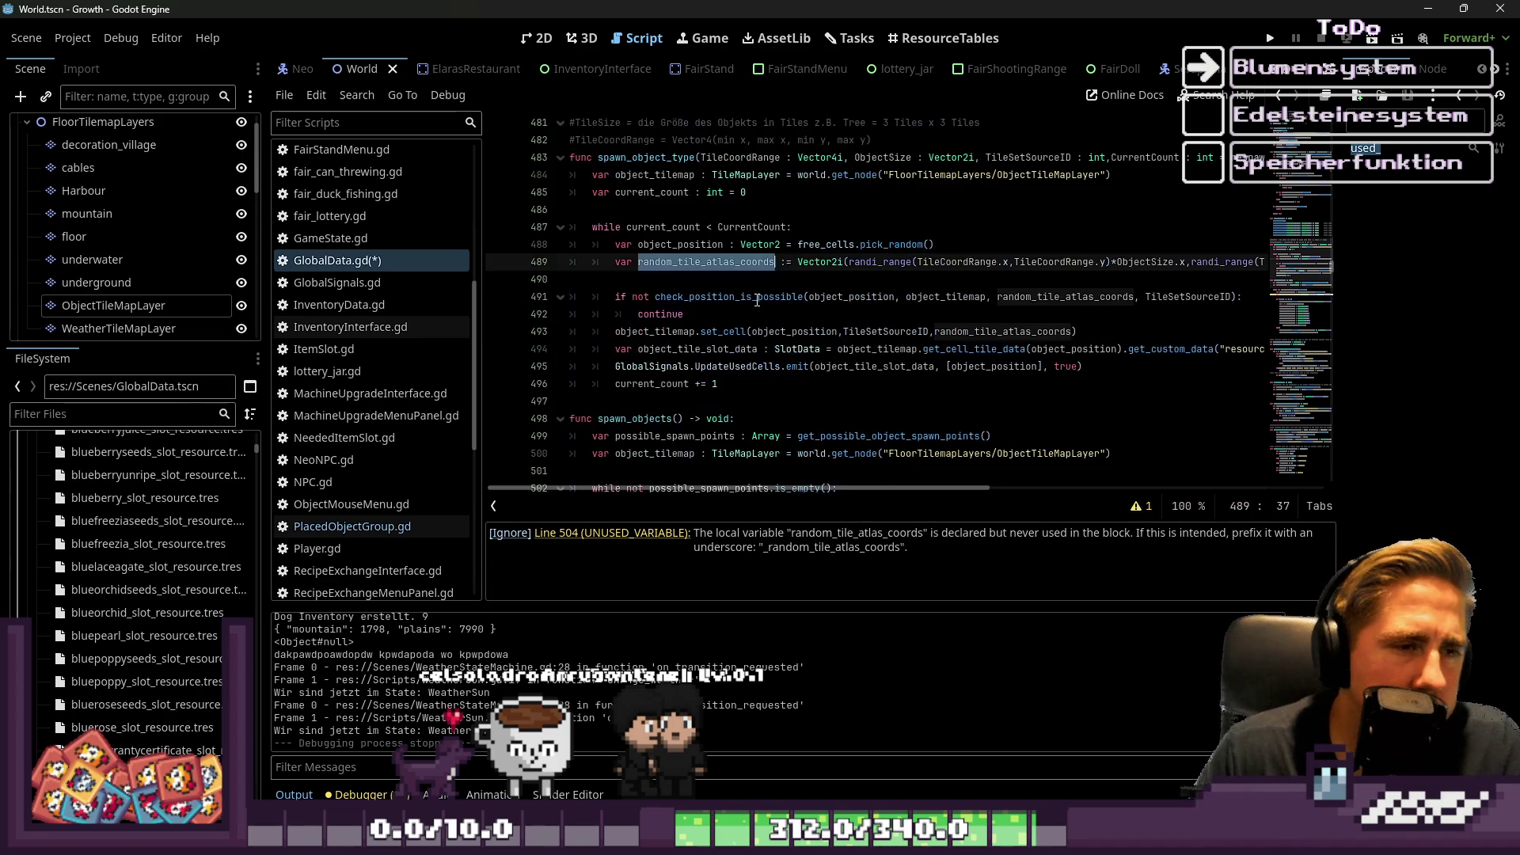
pyautogui.press('Down')
pyautogui.press('Down')
pyautogui.press('Down')
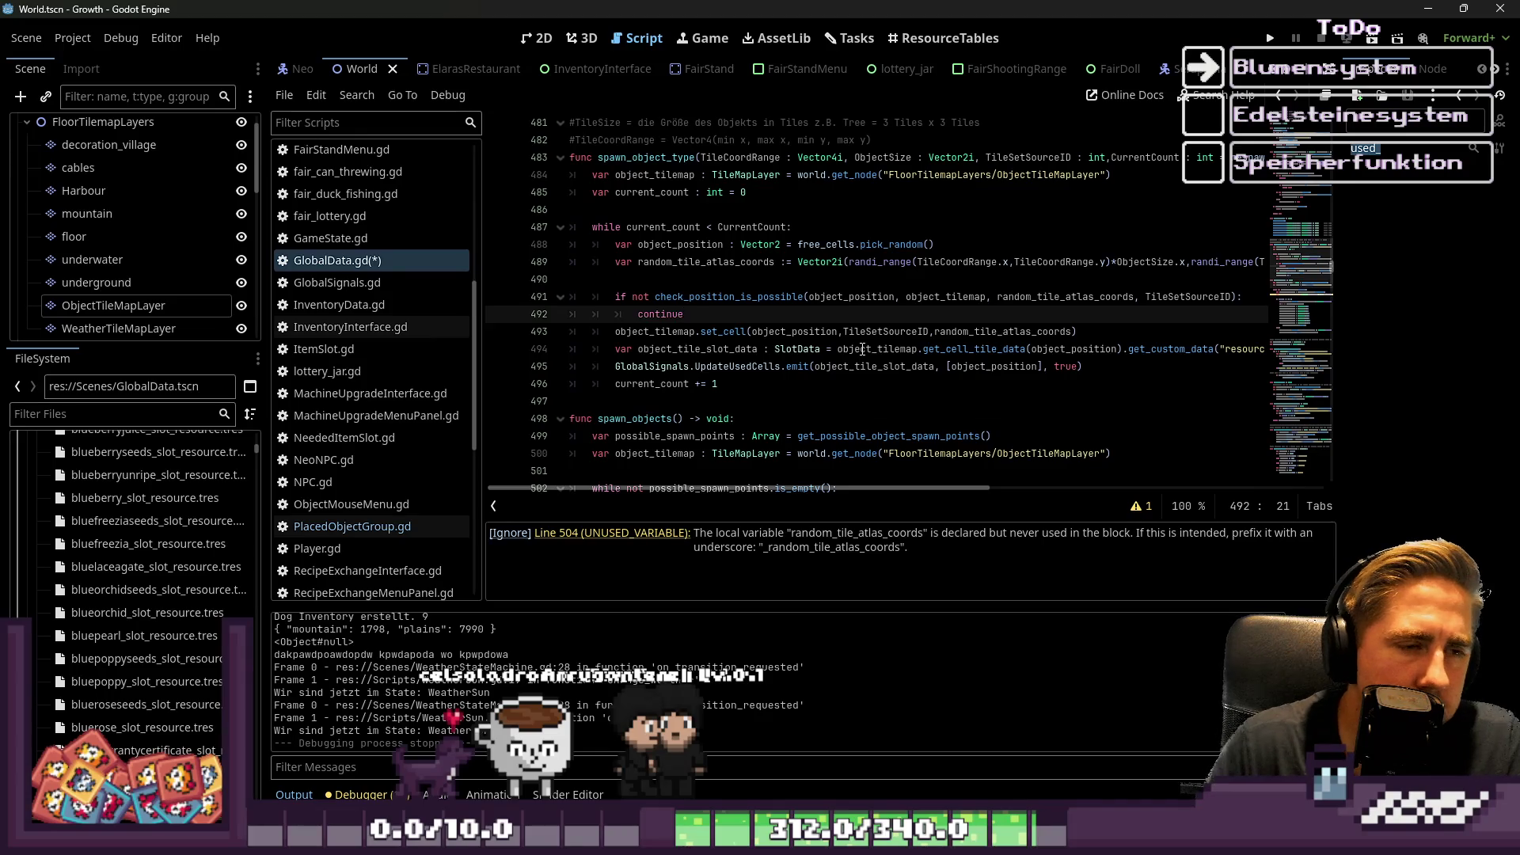
pyautogui.press('Return')
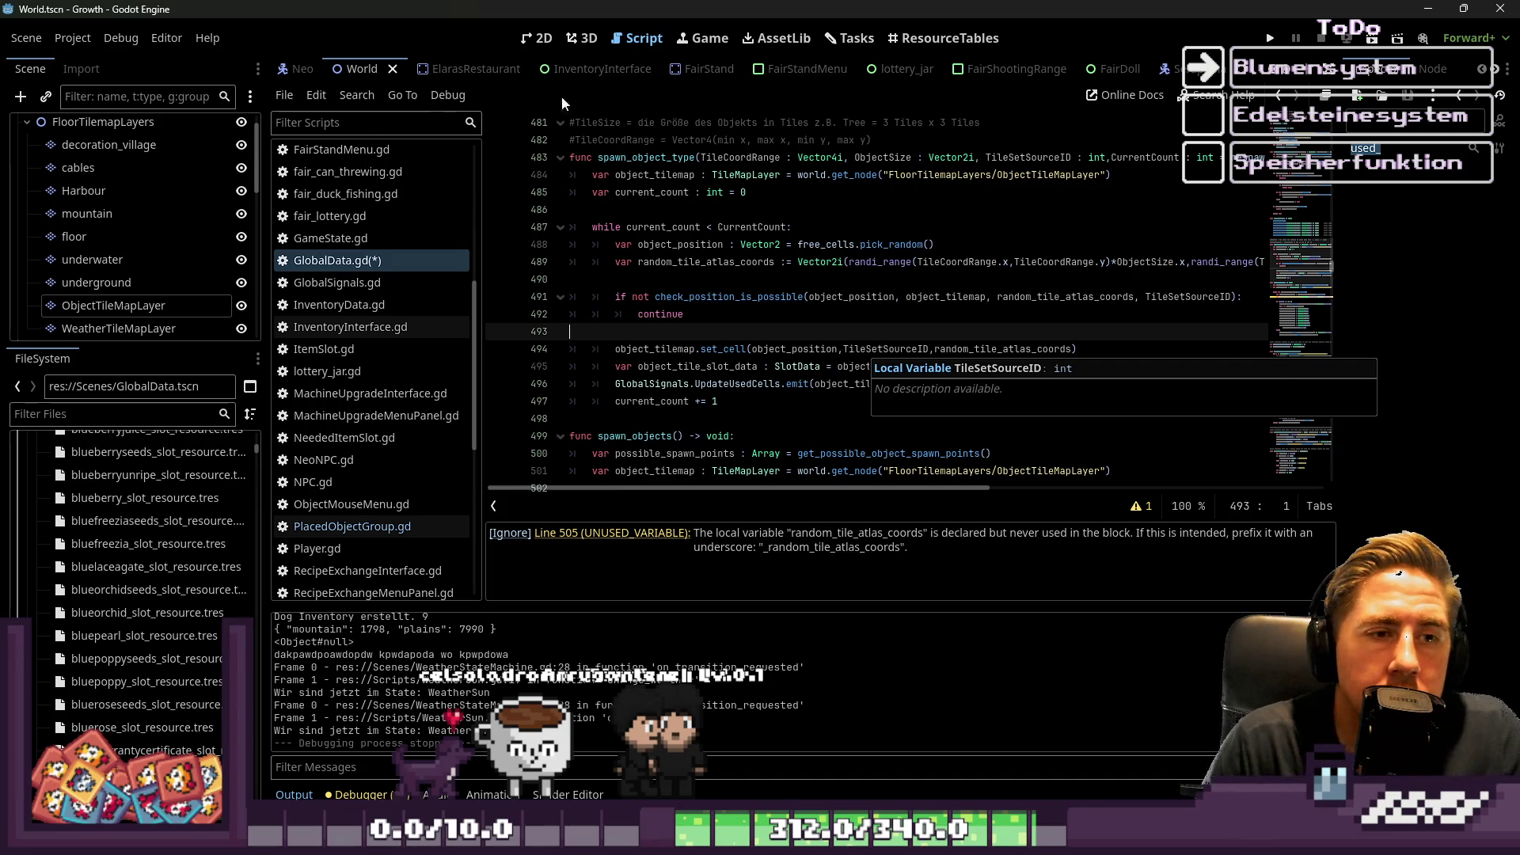
# Examine the free_cells.pick_random() call on line 488.
pyautogui.click(835, 279)
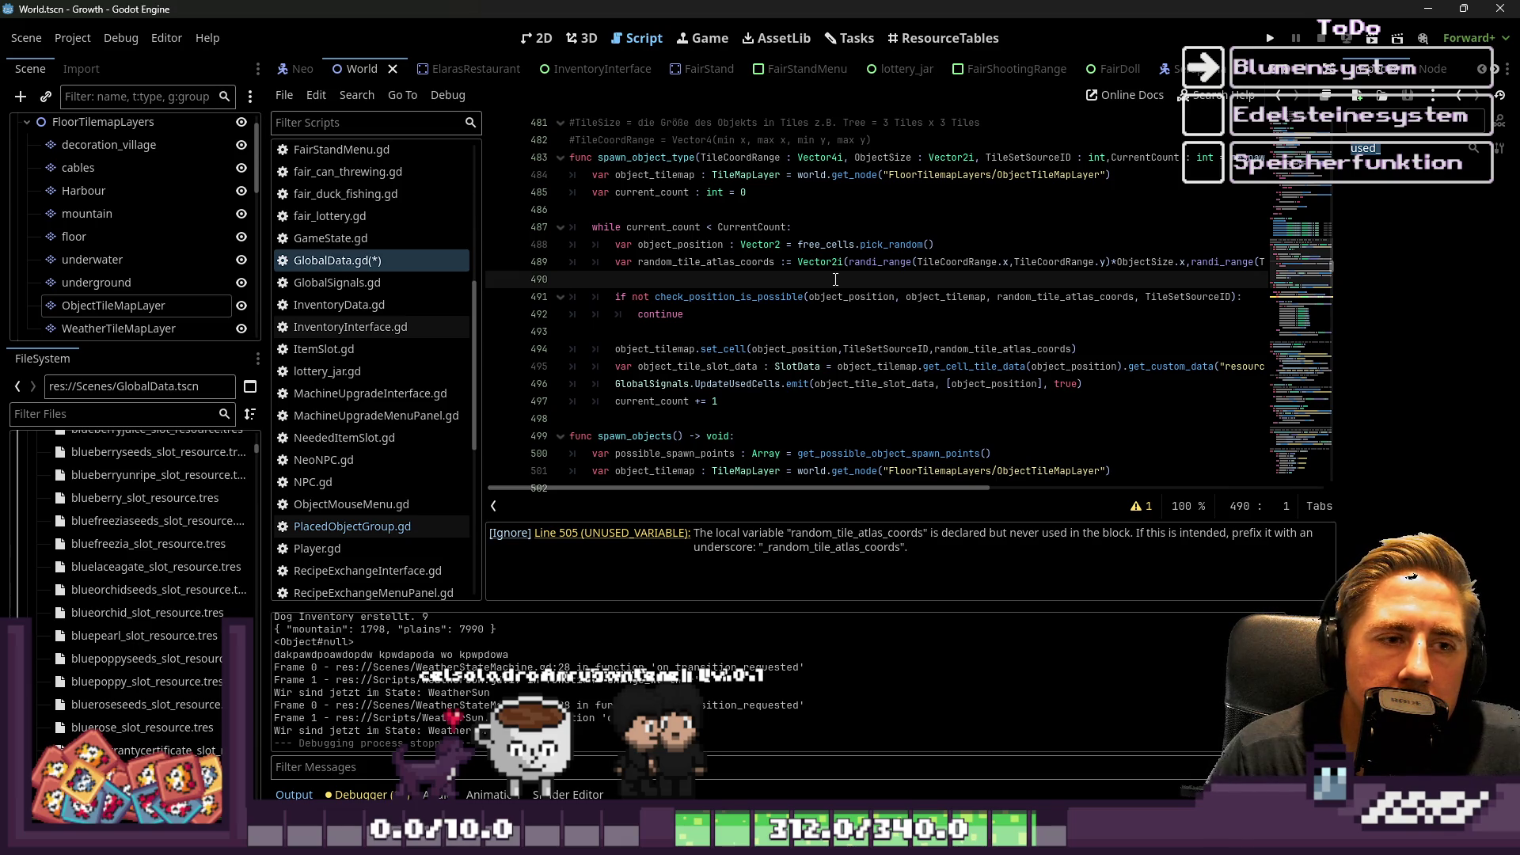
pyautogui.doubleClick(828, 245)
pyautogui.doubleClick(903, 245)
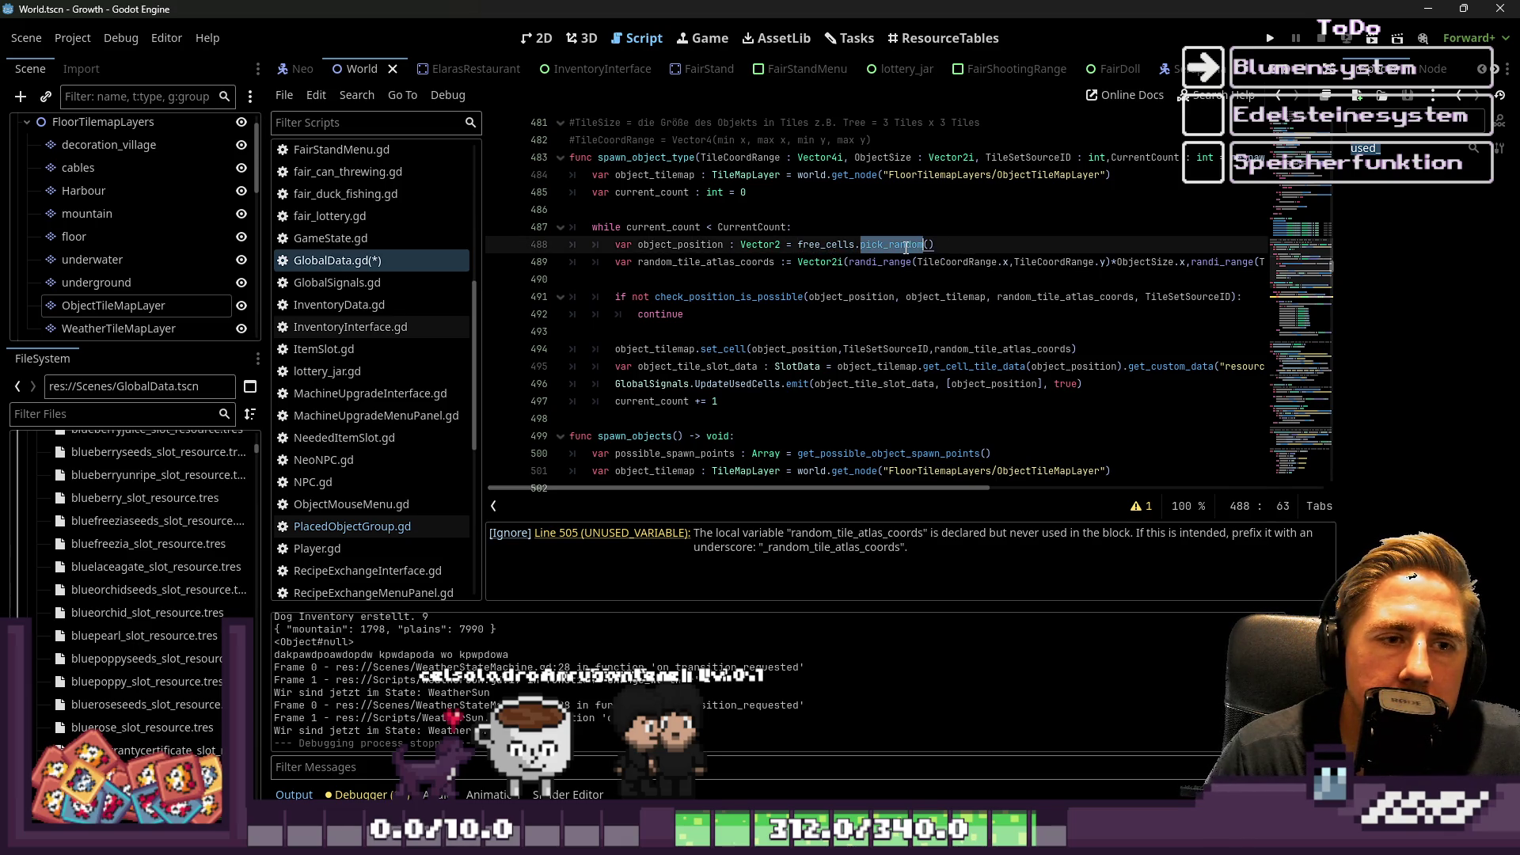
pyautogui.click(942, 245)
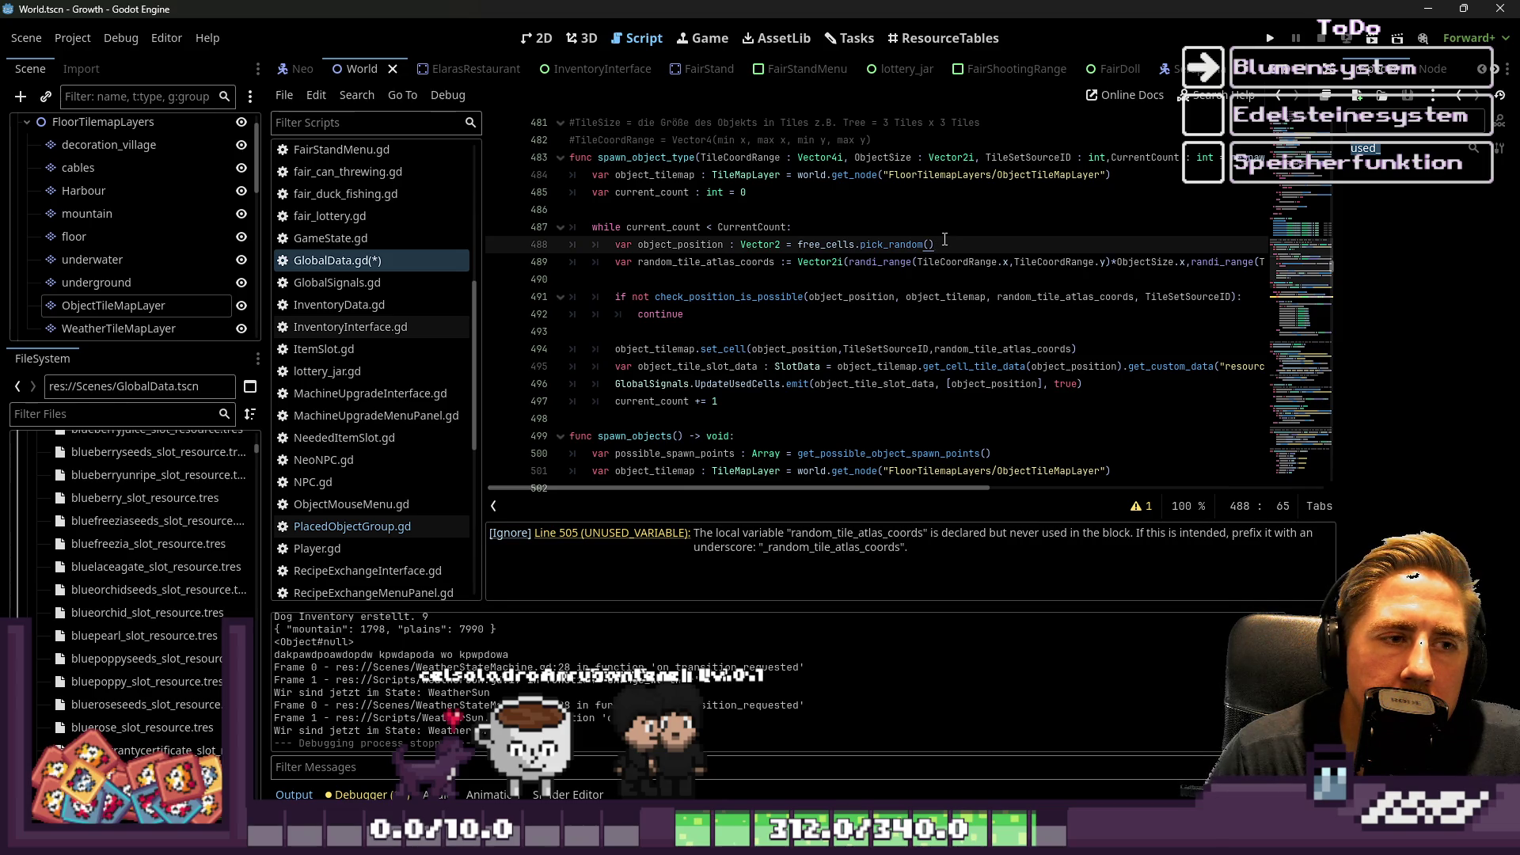
pyautogui.doubleClick(834, 245)
pyautogui.click(810, 275)
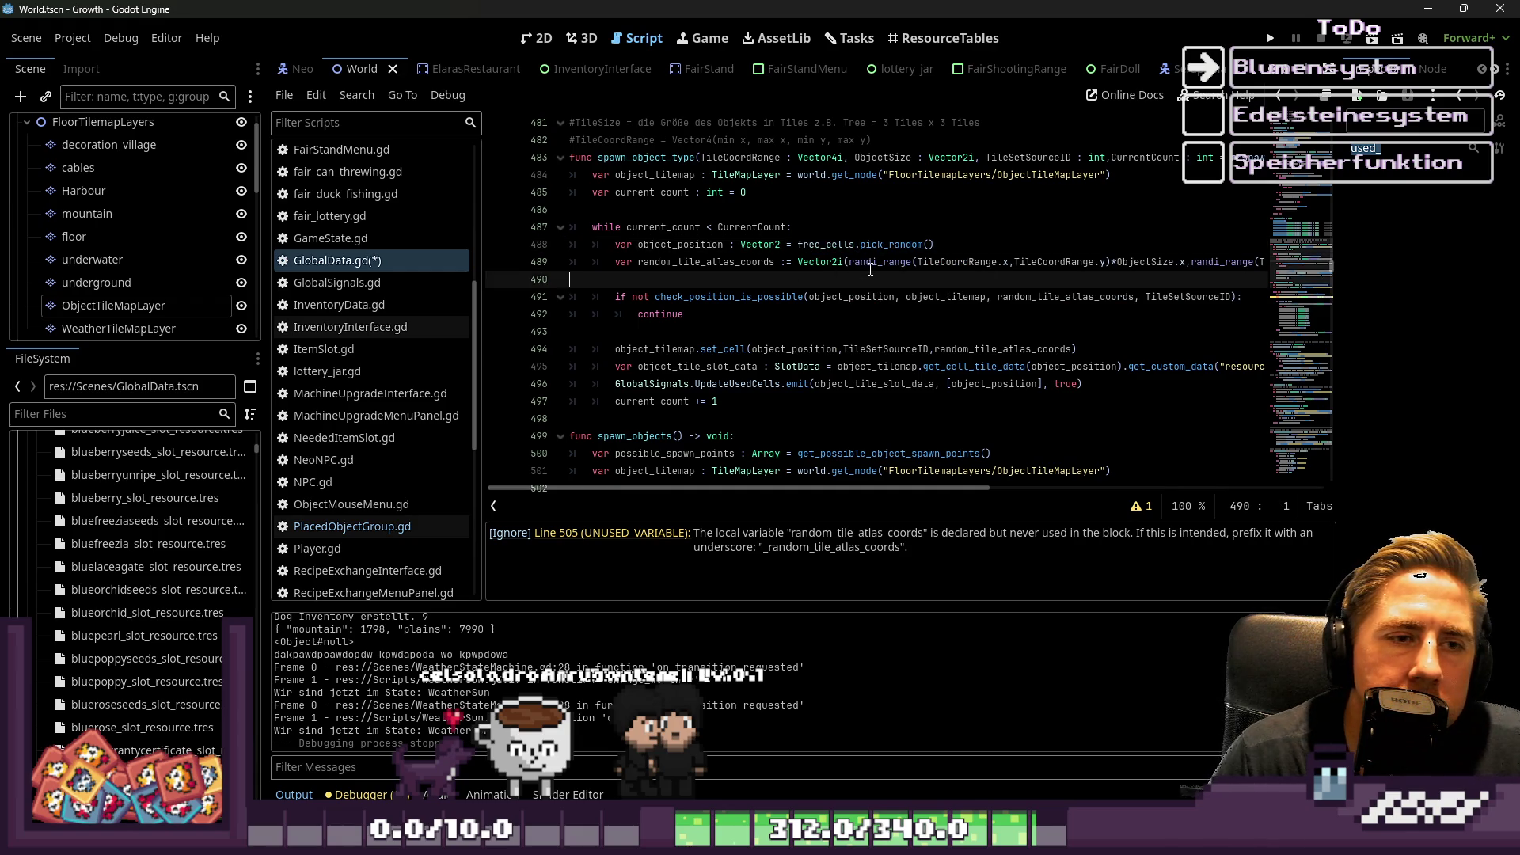
pyautogui.click(961, 247)
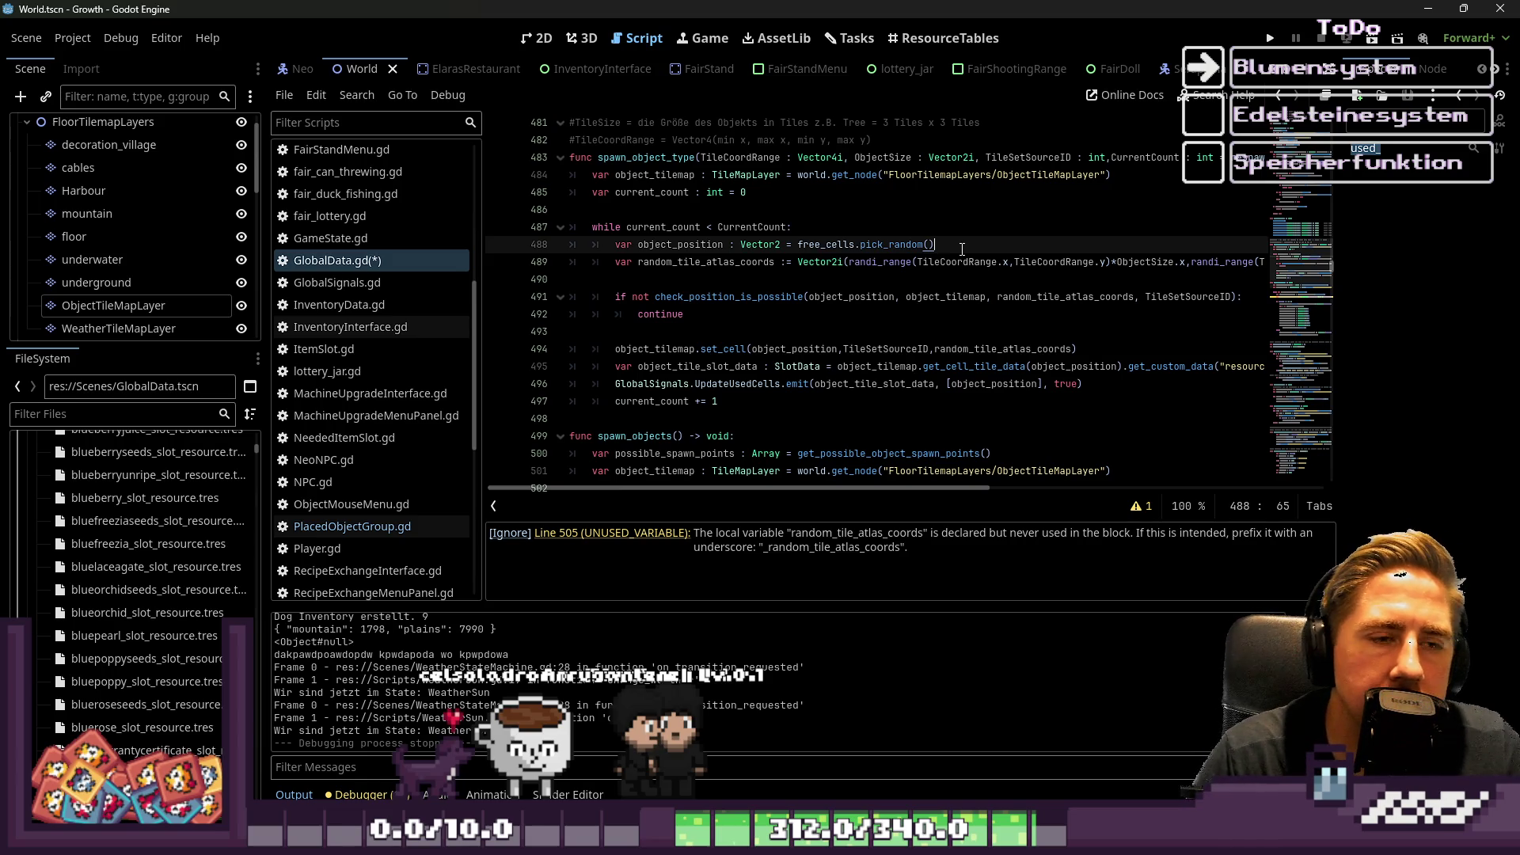
pyautogui.hotkey('ctrl', 'Left')
pyautogui.hotkey('ctrl', 'Left')
pyautogui.hotkey('ctrl', 'Left')
pyautogui.hotkey('ctrl', 'shift', 'Right')
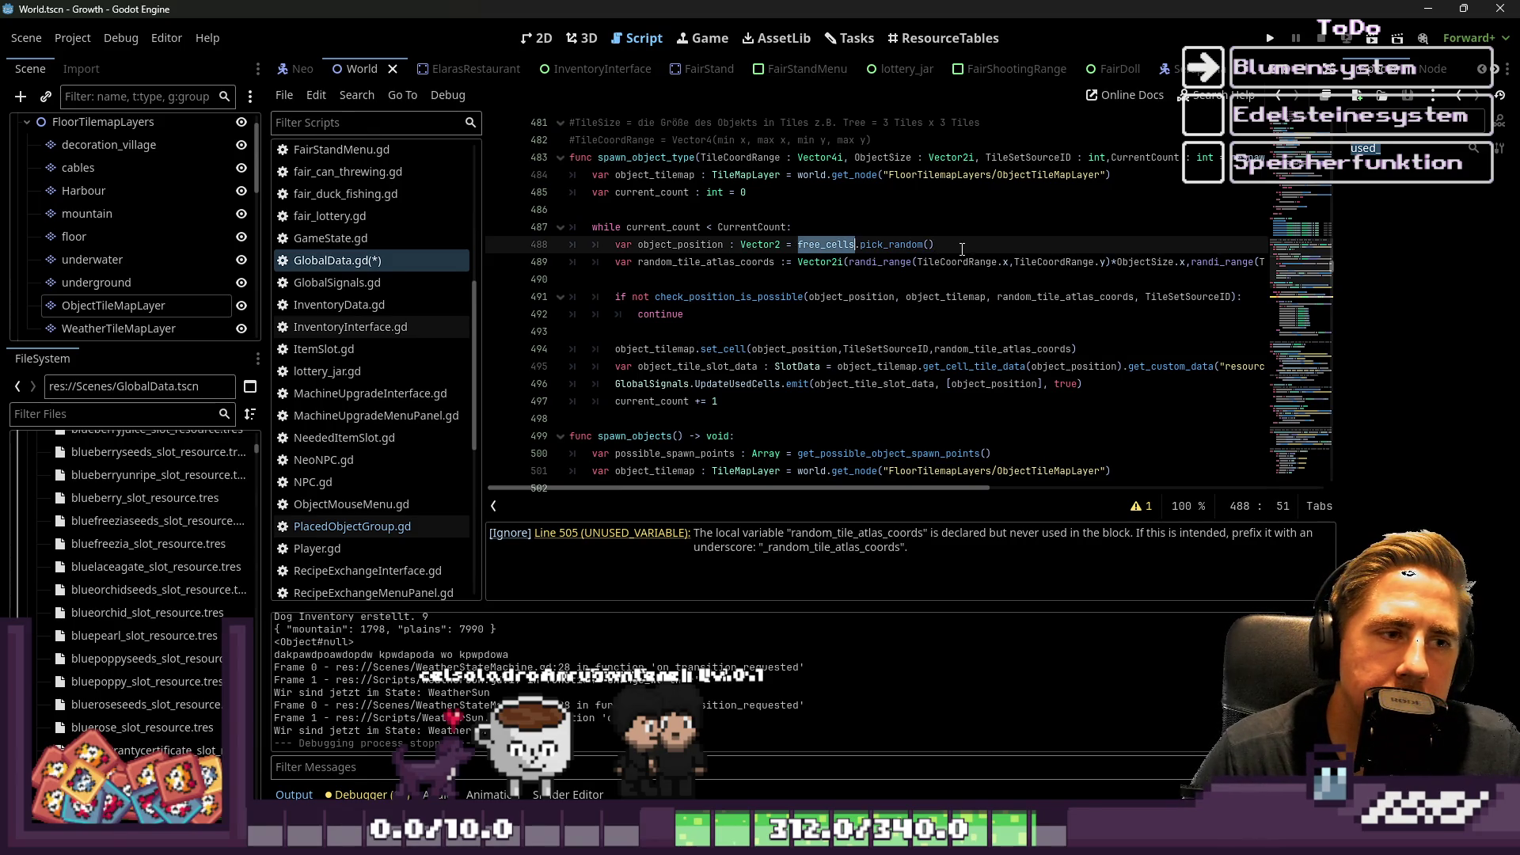
# Review the slot data and UpdateUsedCells lines, then select object_position in set_cell on line 494.
pyautogui.click(764, 327)
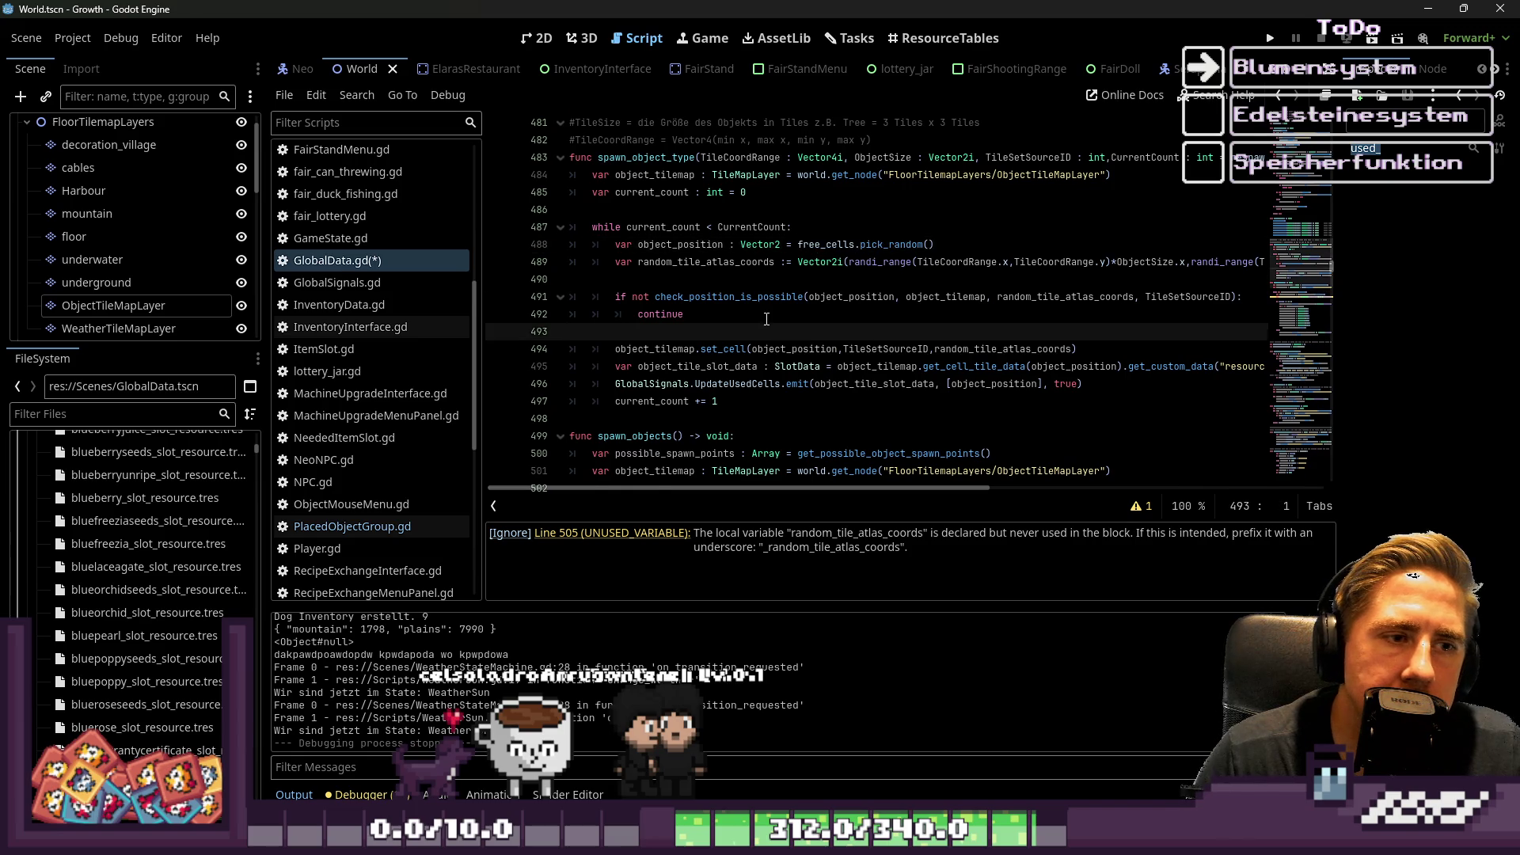
pyautogui.scroll(-1, 737, 276)
pyautogui.click(698, 314)
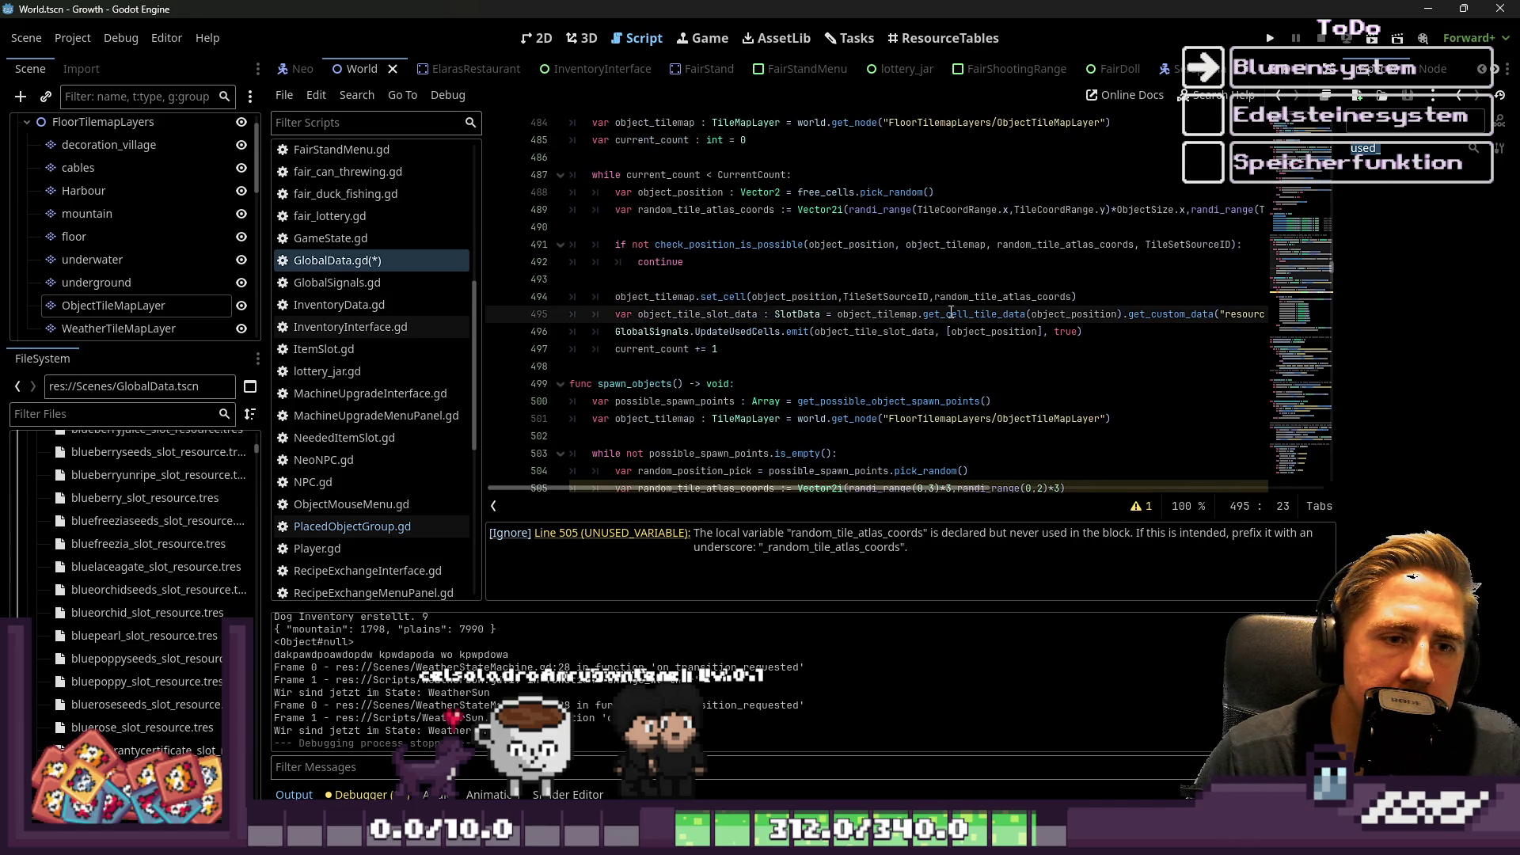
pyautogui.click(787, 332)
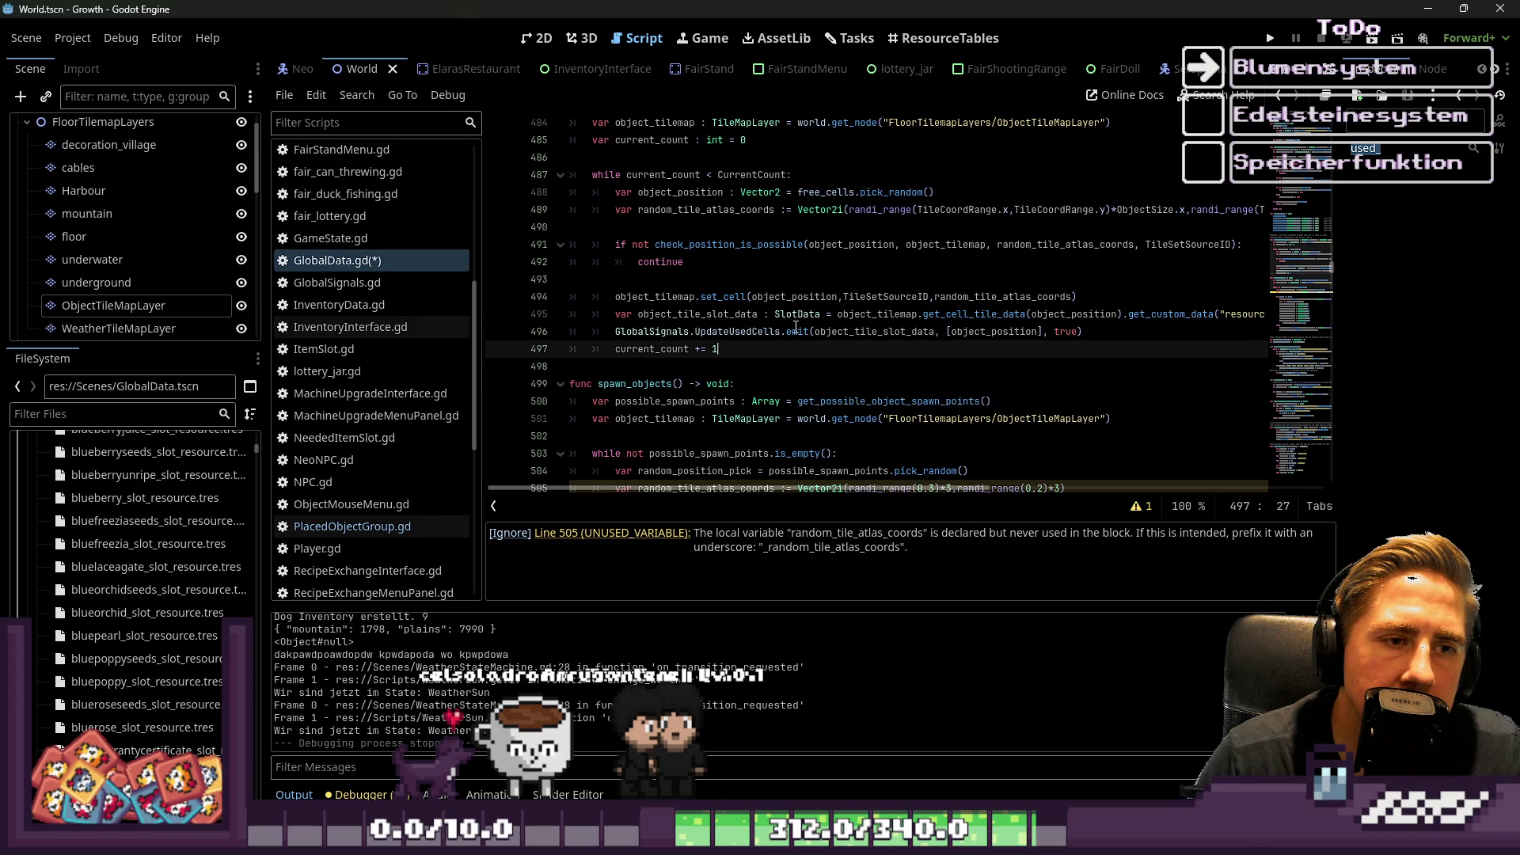
pyautogui.click(805, 314)
pyautogui.doubleClick(794, 296)
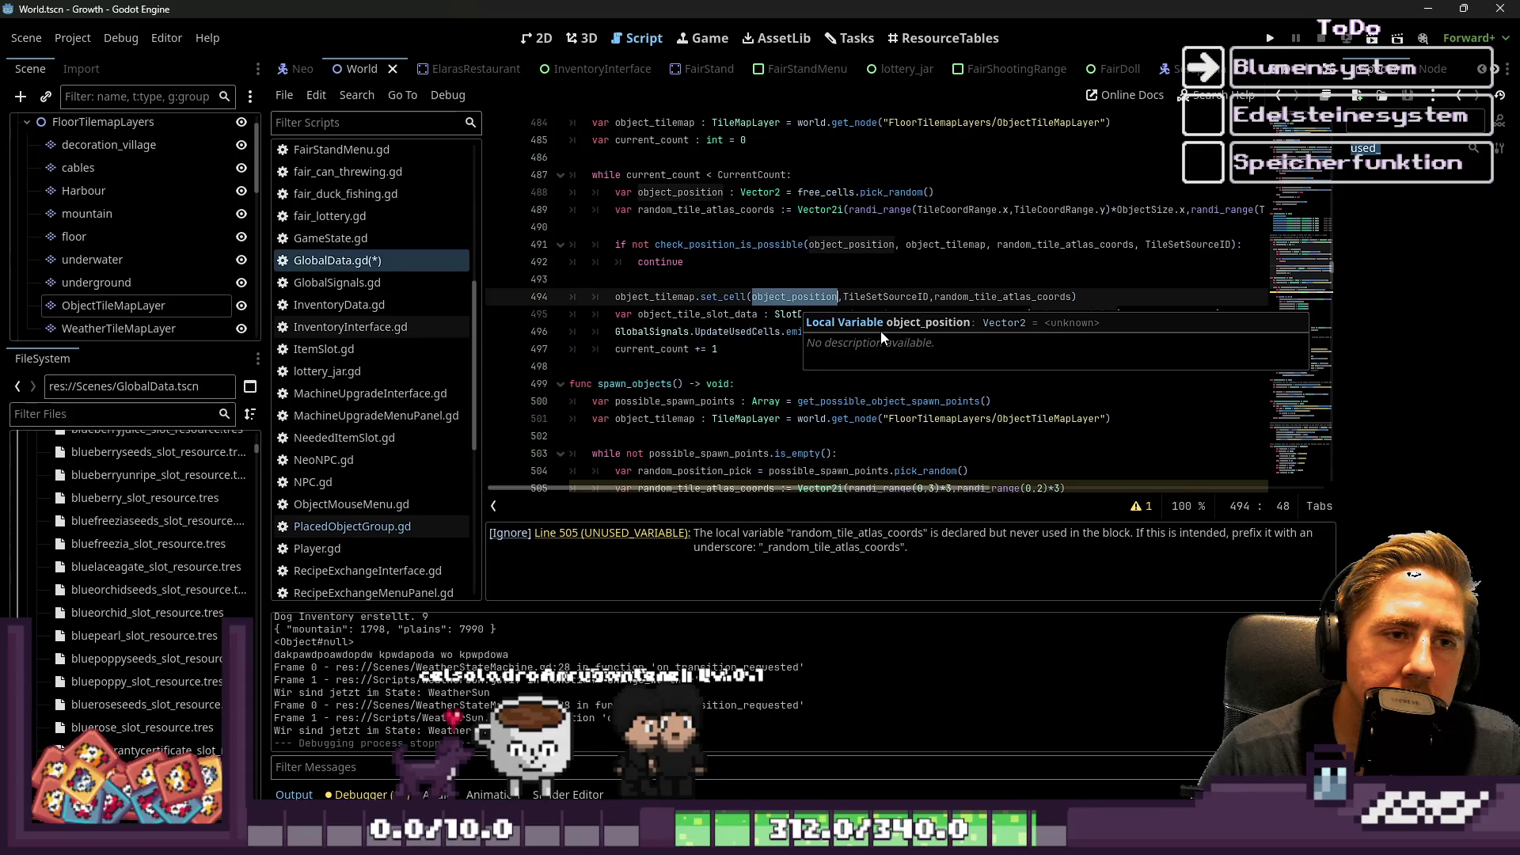
# Put free_cells.erase(object_position) inline as the set_cell argument on line 494.
pyautogui.write('free')
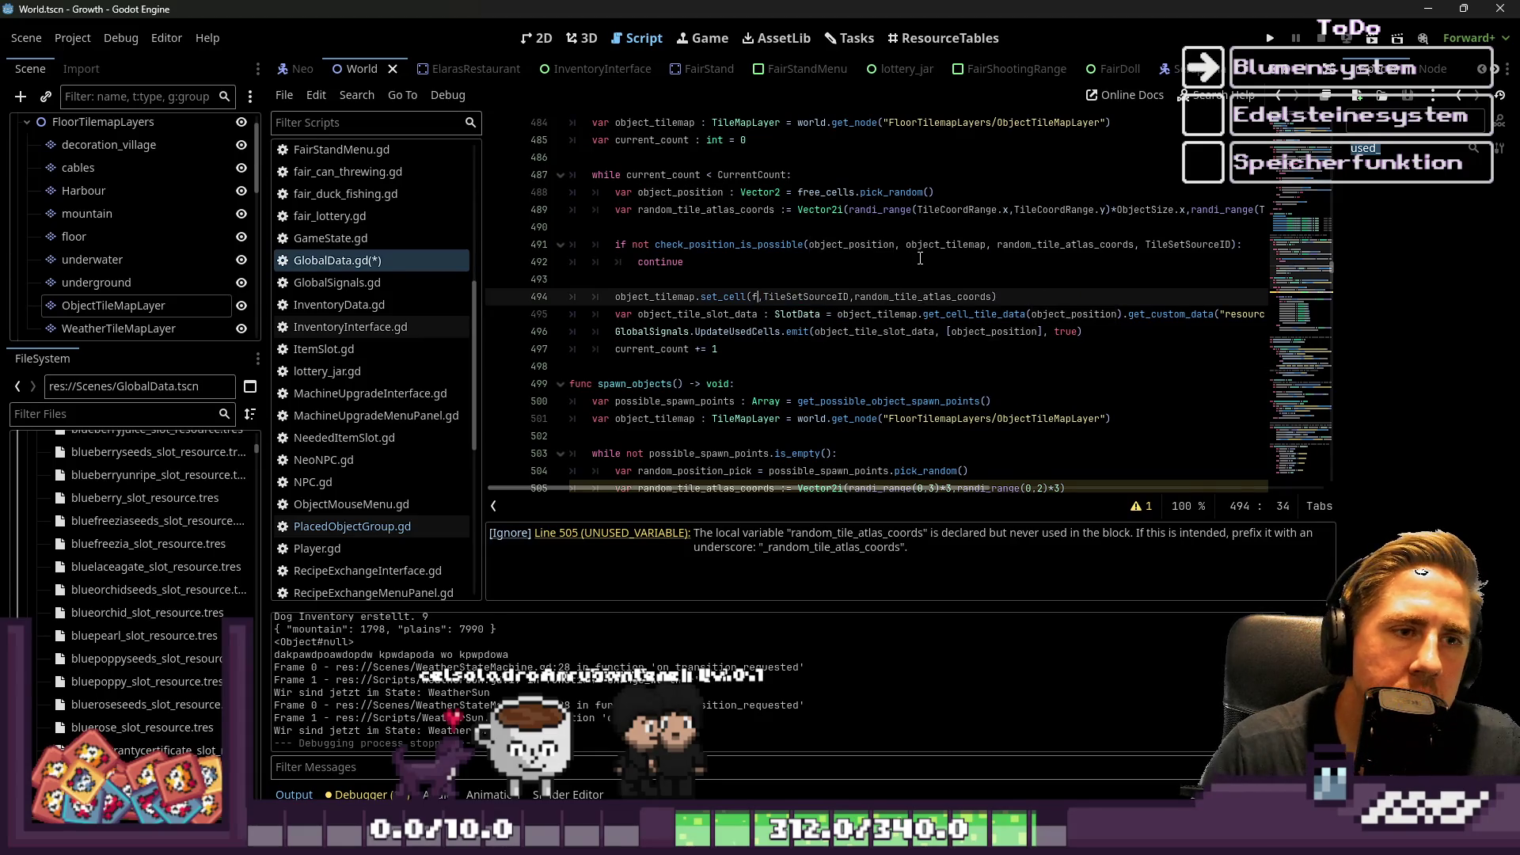
pyautogui.write('_cells.')
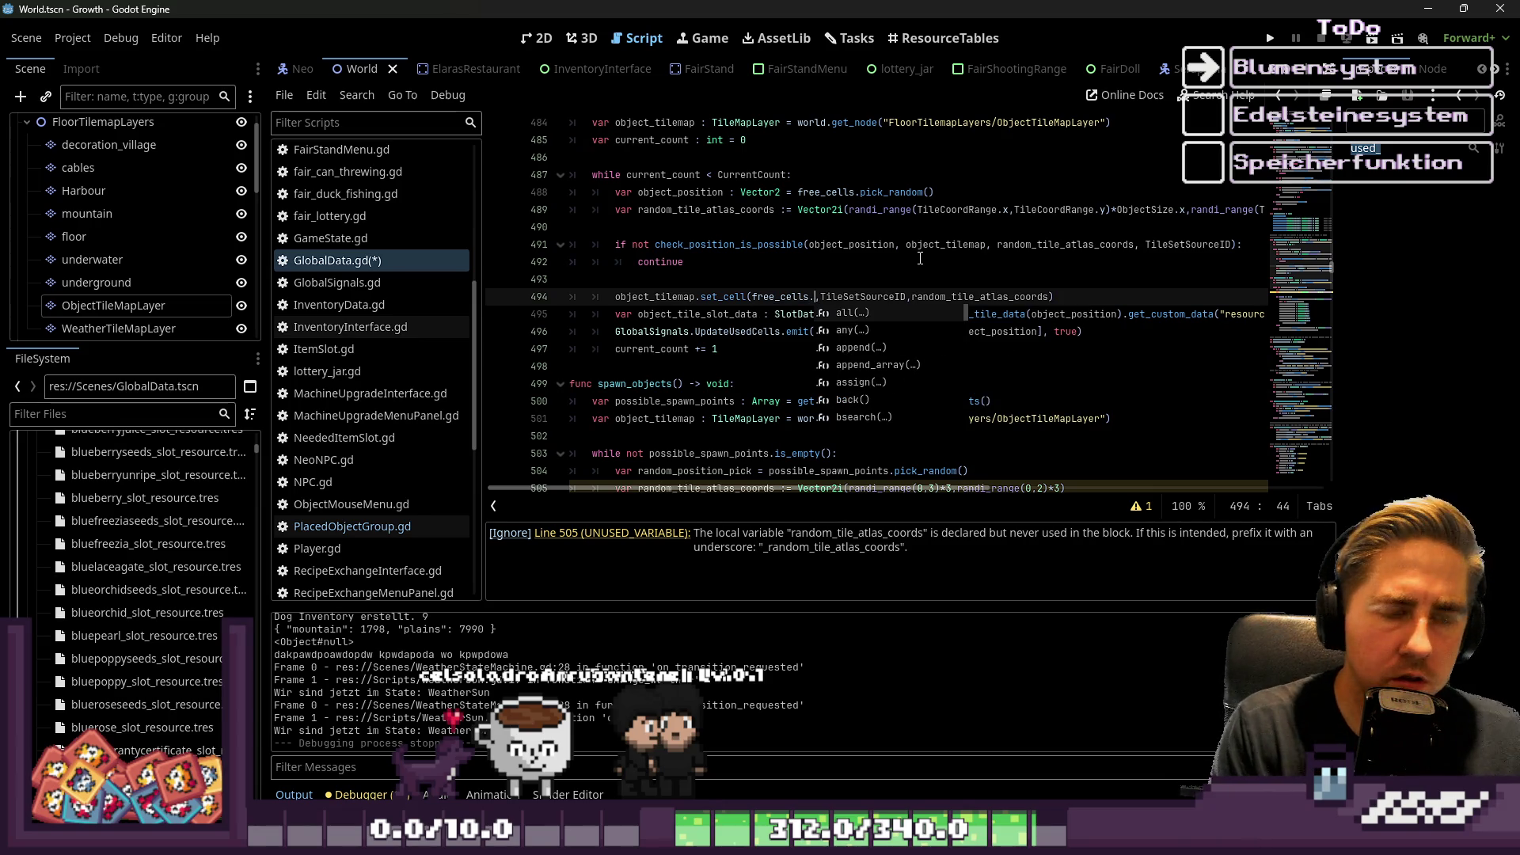
pyautogui.write('eras')
pyautogui.press('Return')
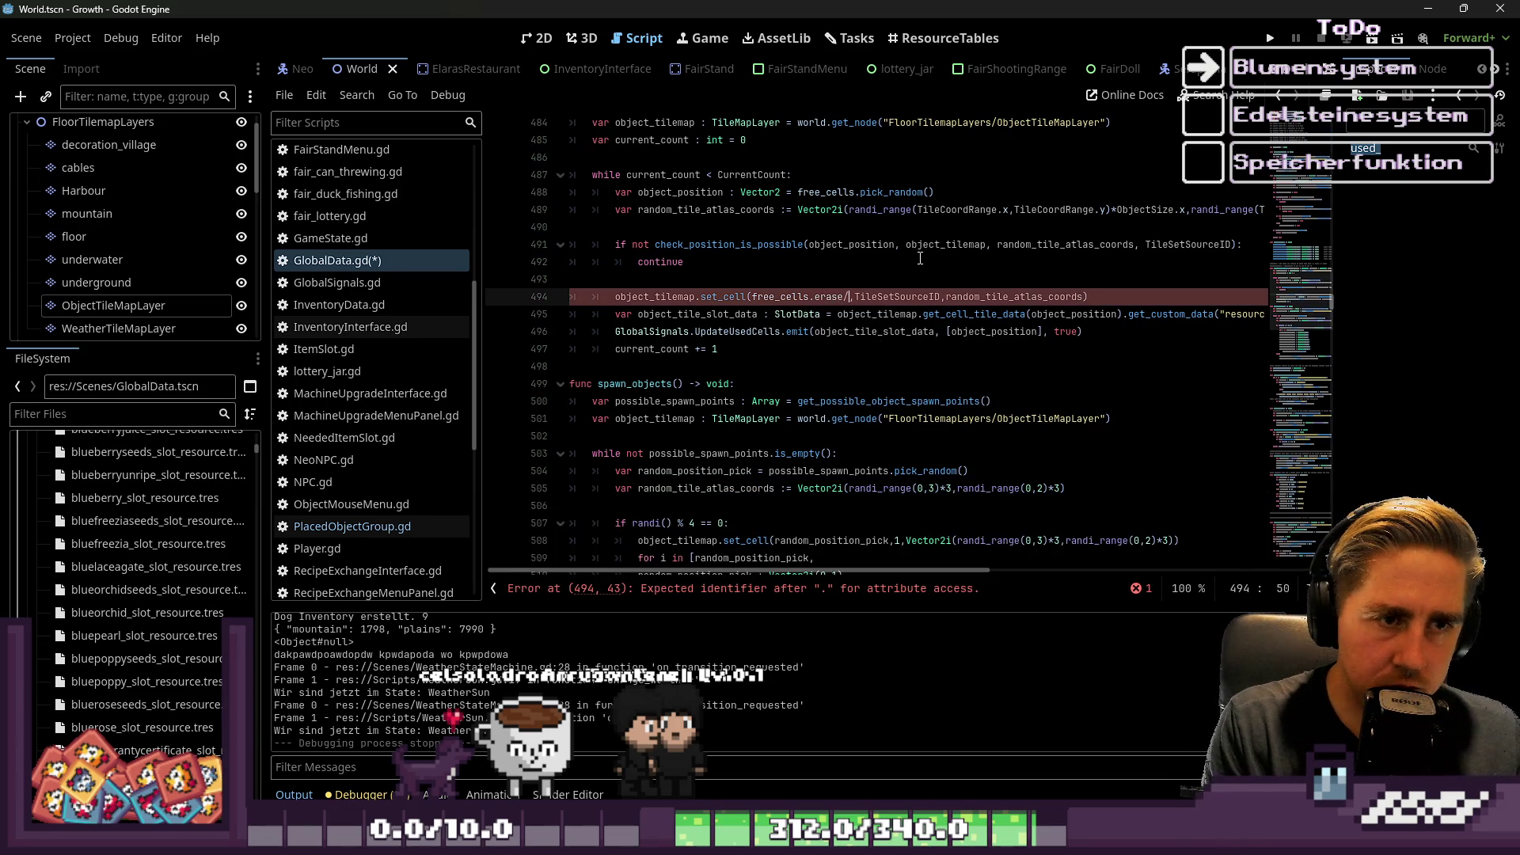
pyautogui.write('object_po')
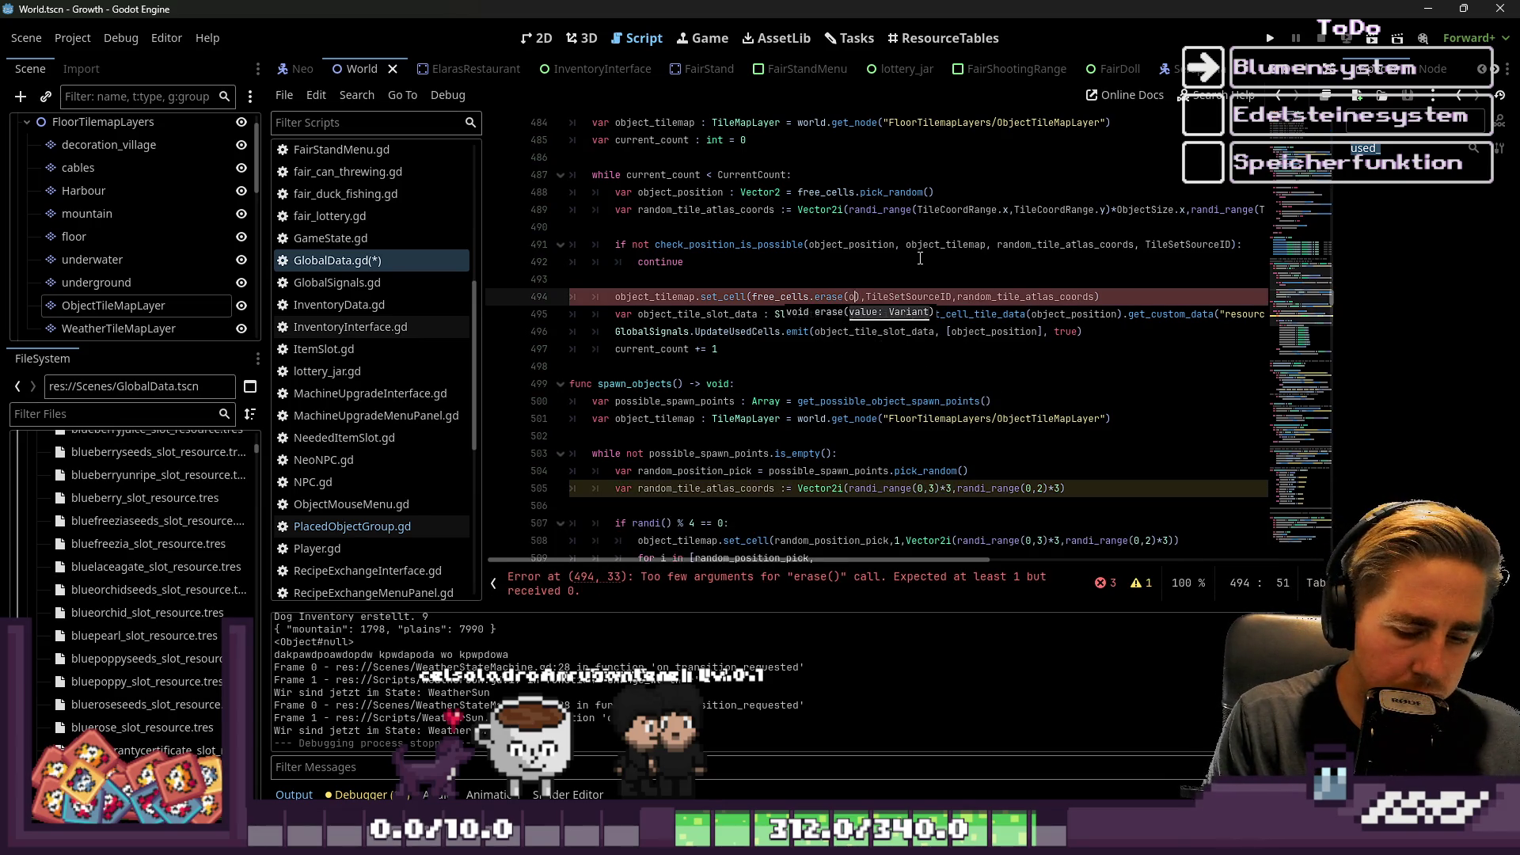
pyautogui.write('sition')
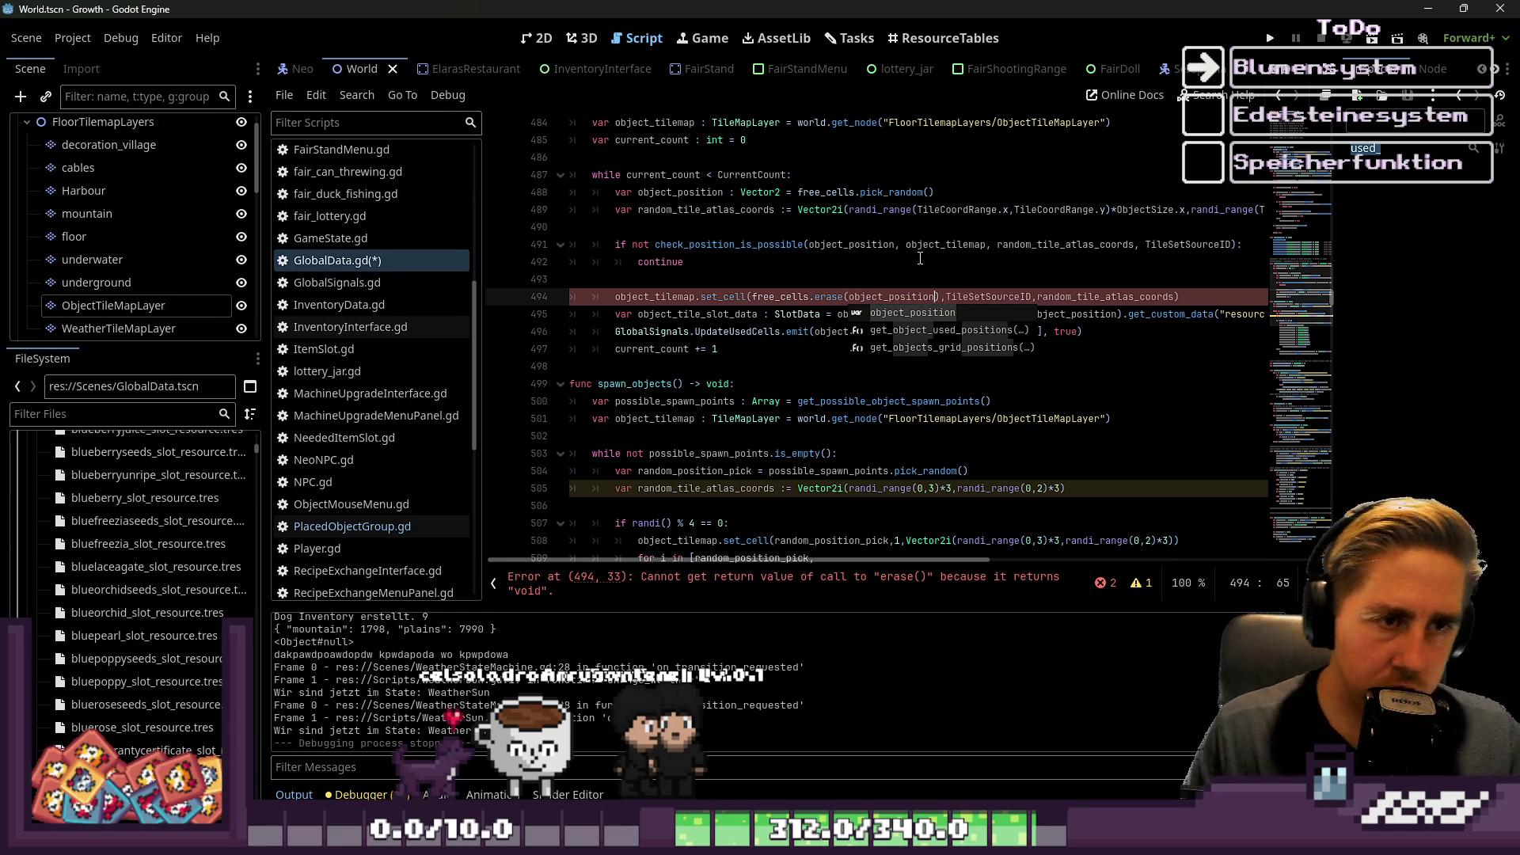
pyautogui.click(873, 245)
pyautogui.doubleClick(875, 297)
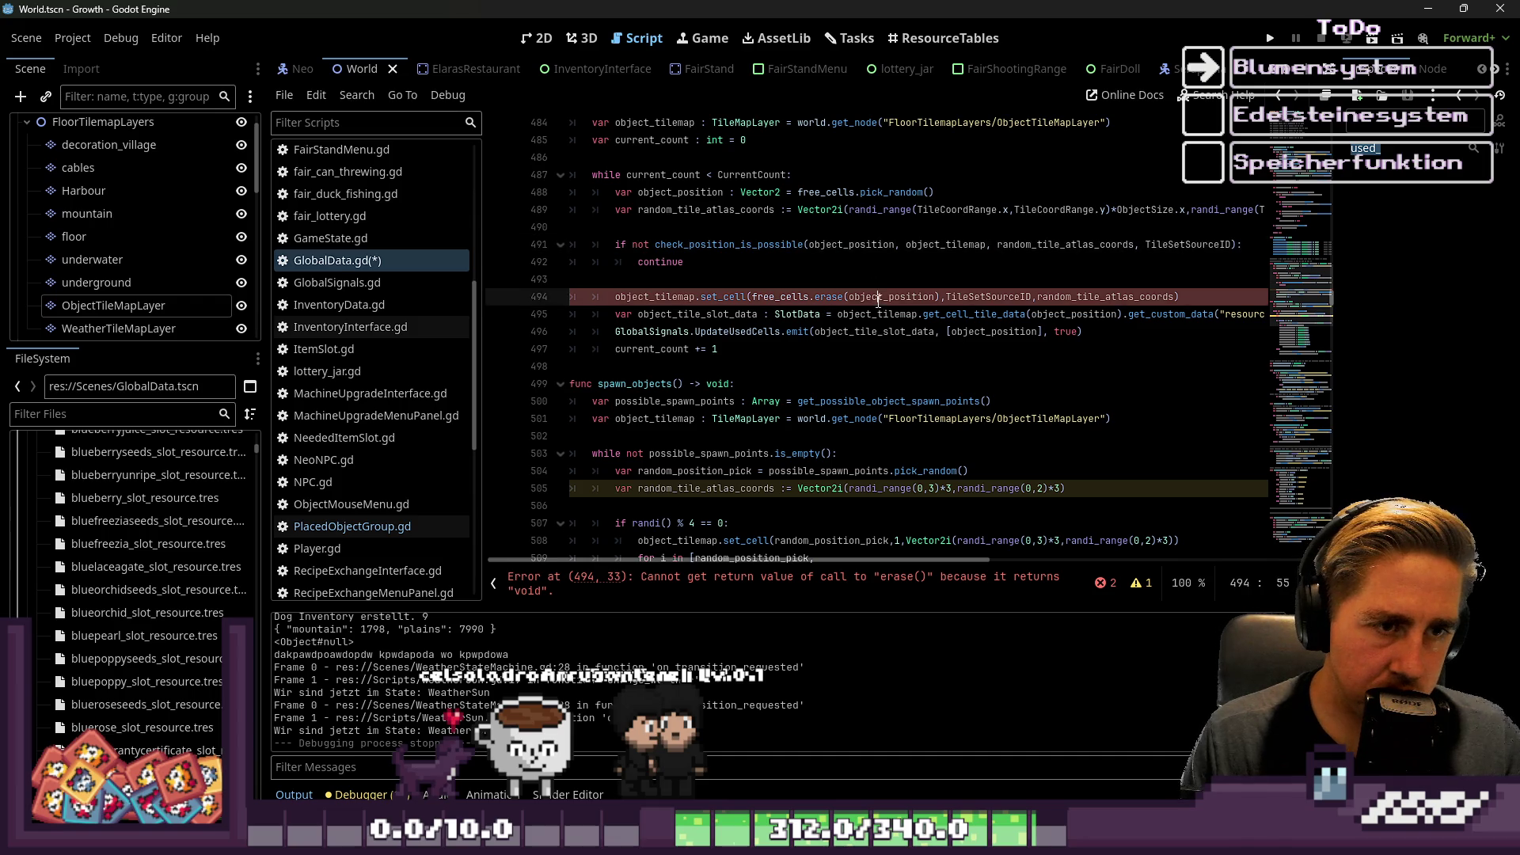
pyautogui.click(868, 255)
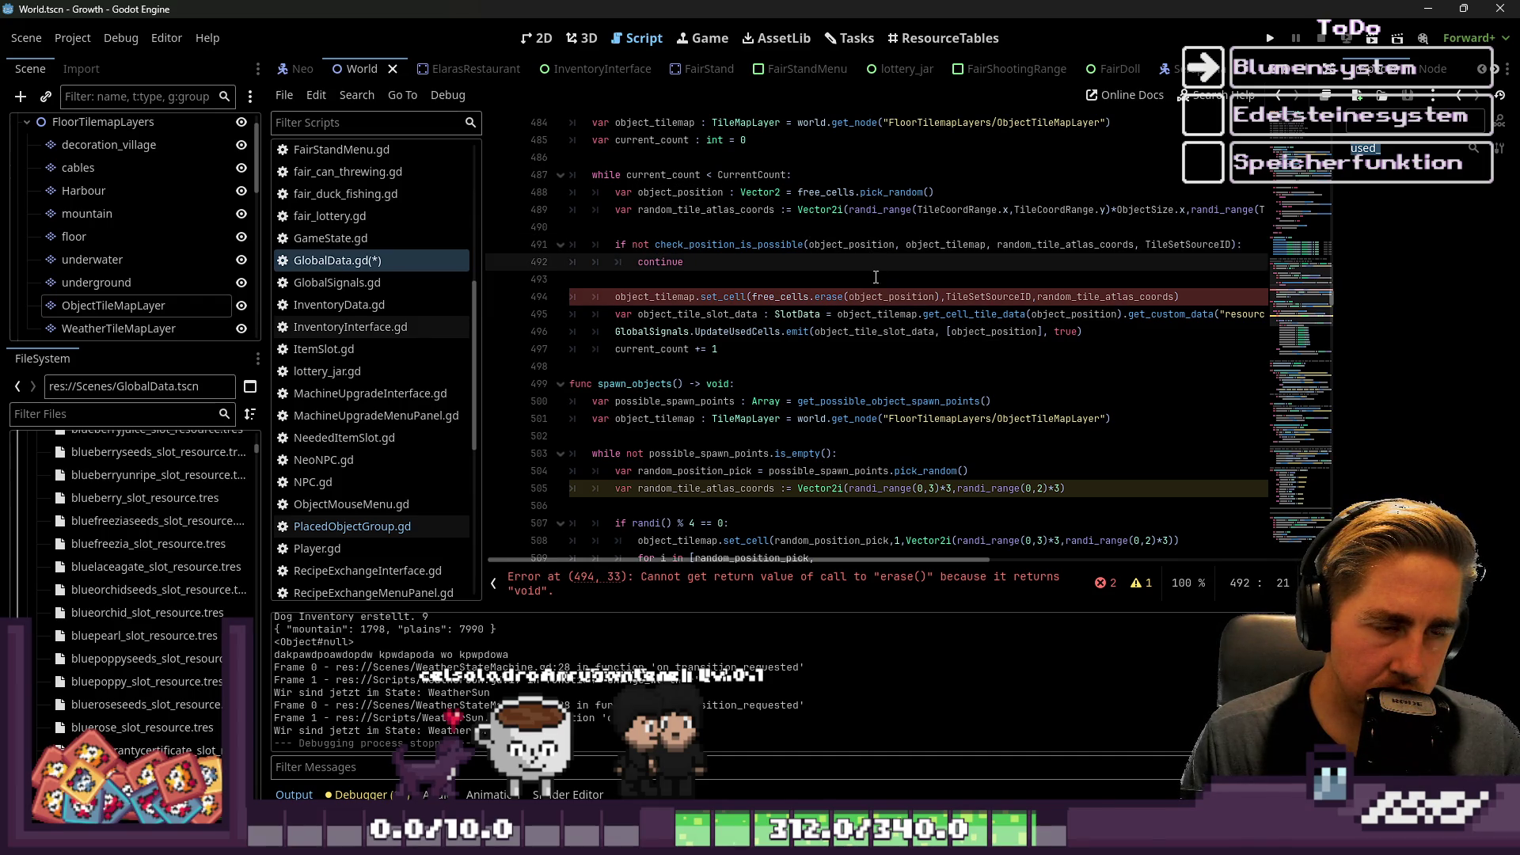
pyautogui.click(876, 279)
pyautogui.doubleClick(876, 296)
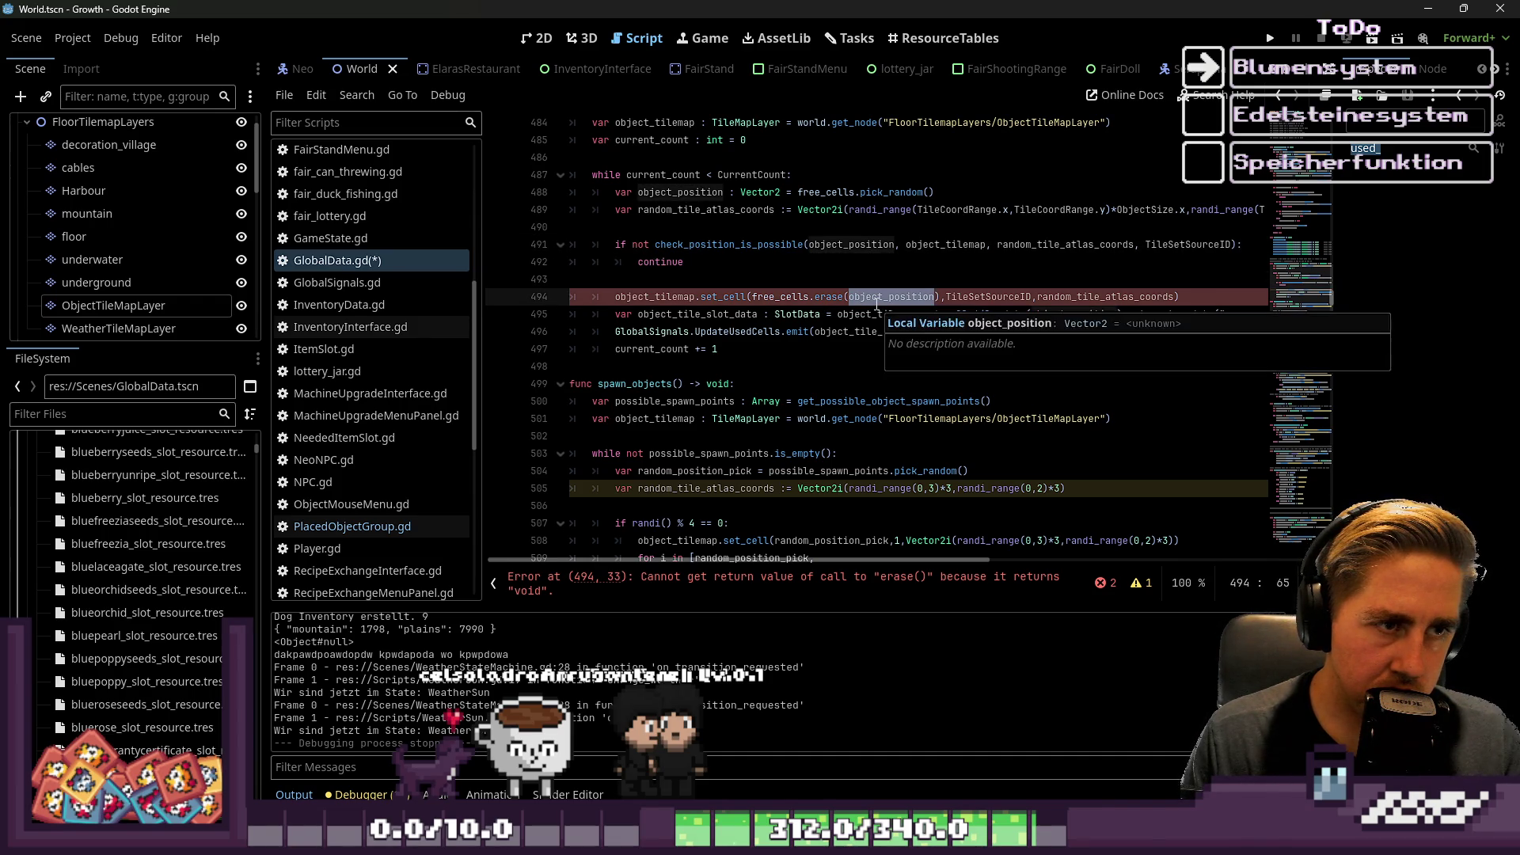
pyautogui.doubleClick(876, 298)
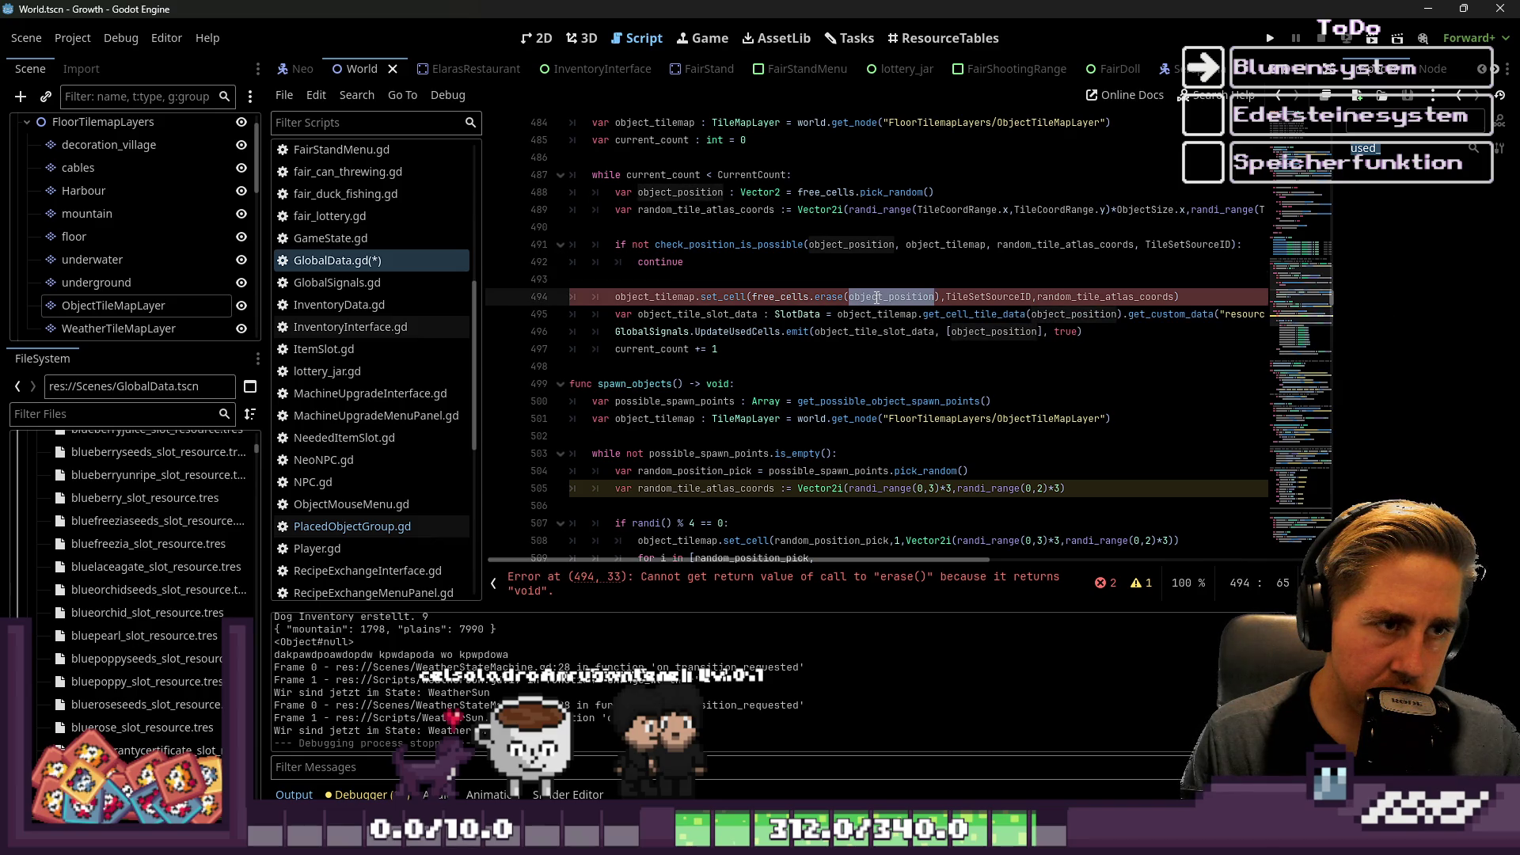
pyautogui.click(866, 264)
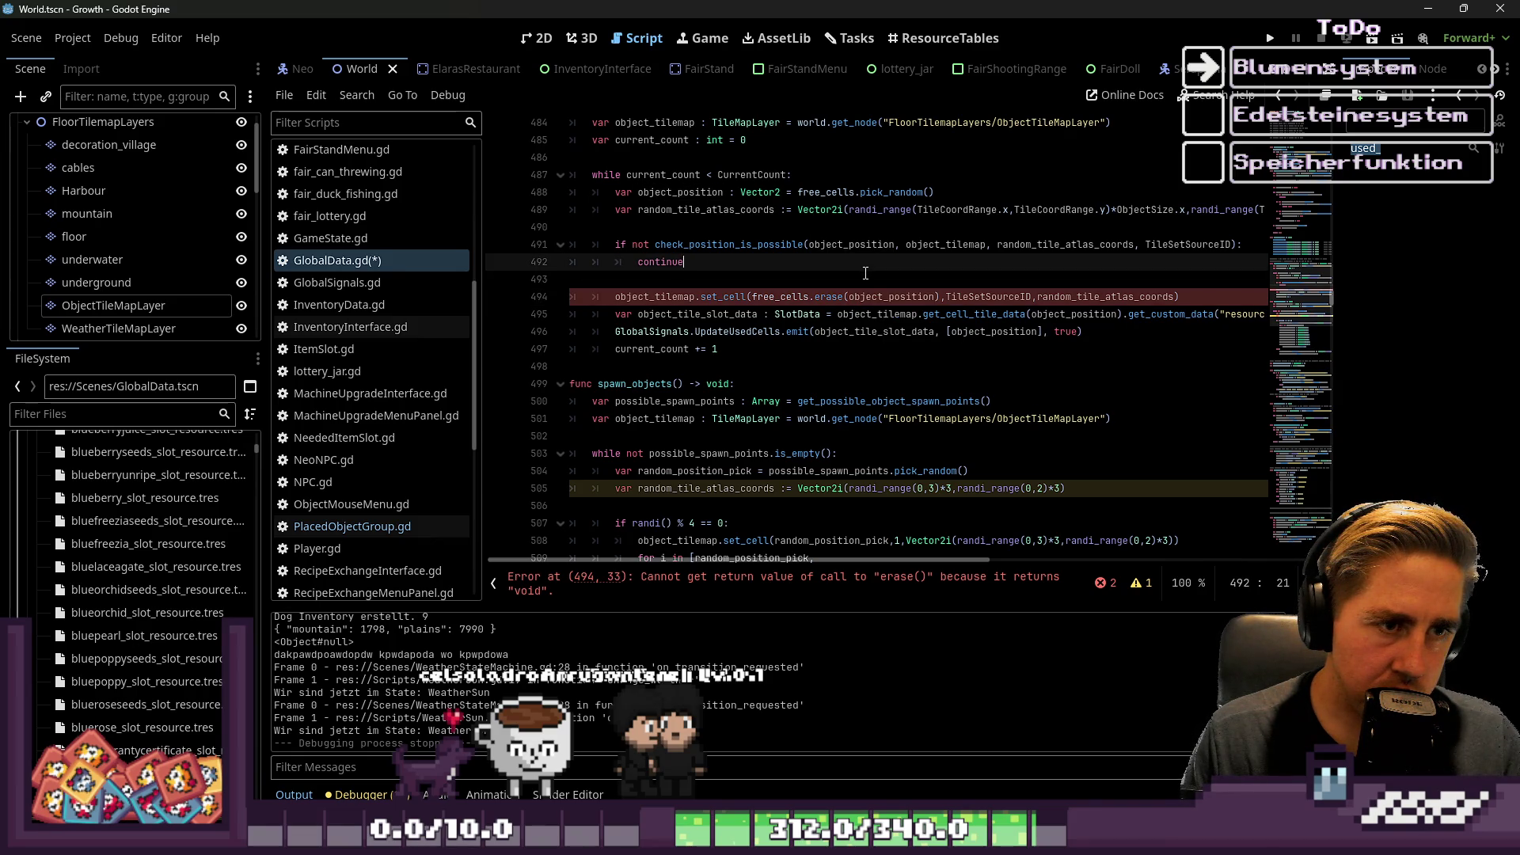
# Swap erase for pop_at, then undo back to set_cell(object_position, ...).
pyautogui.moveTo(940, 297); pyautogui.dragTo(752, 297)
pyautogui.hotkey('ctrl', 'c')
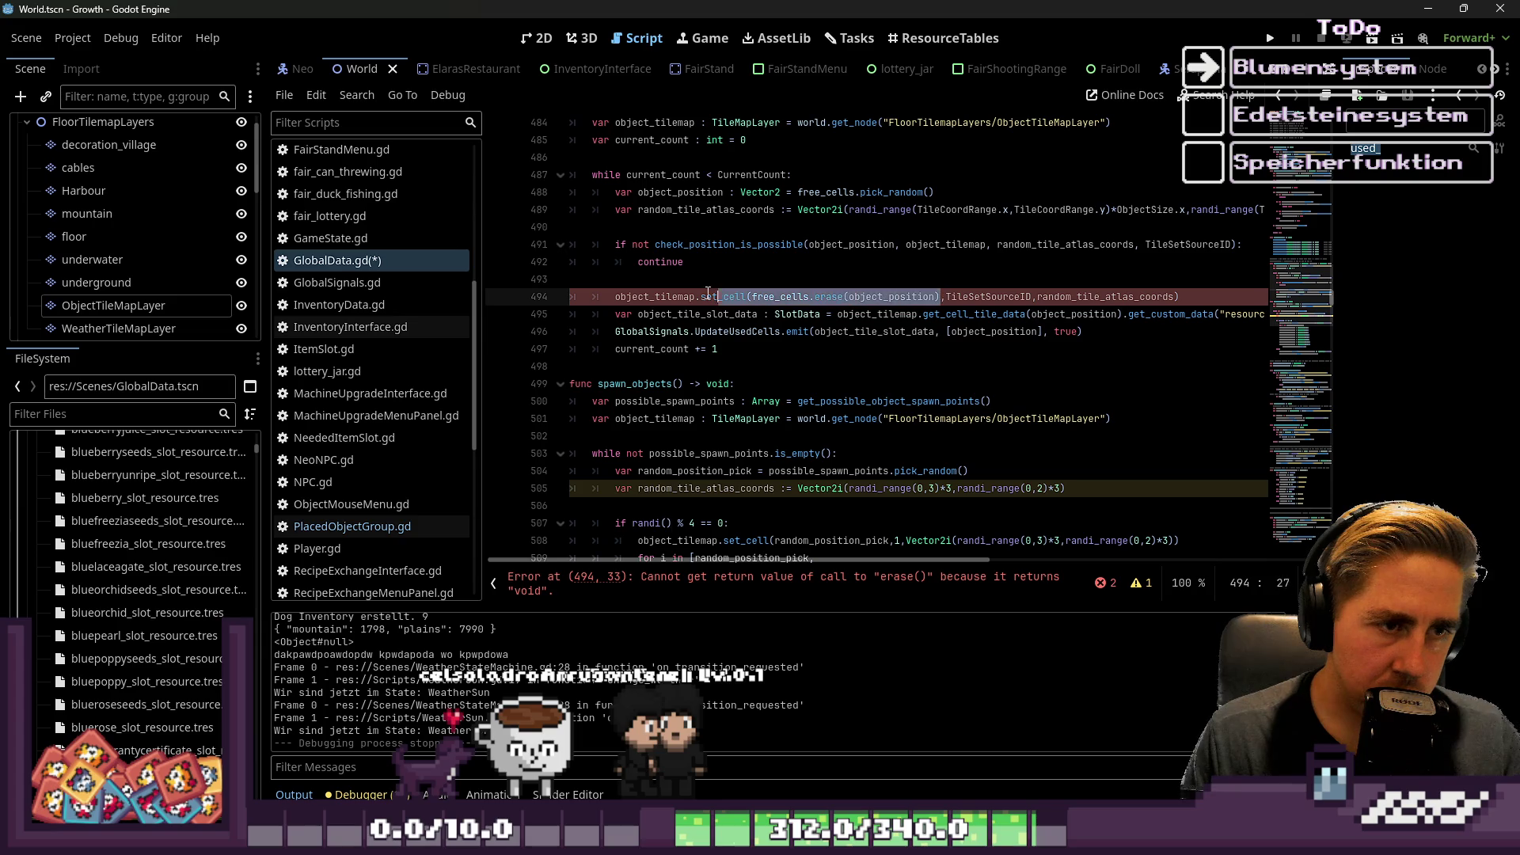
pyautogui.press('Left')
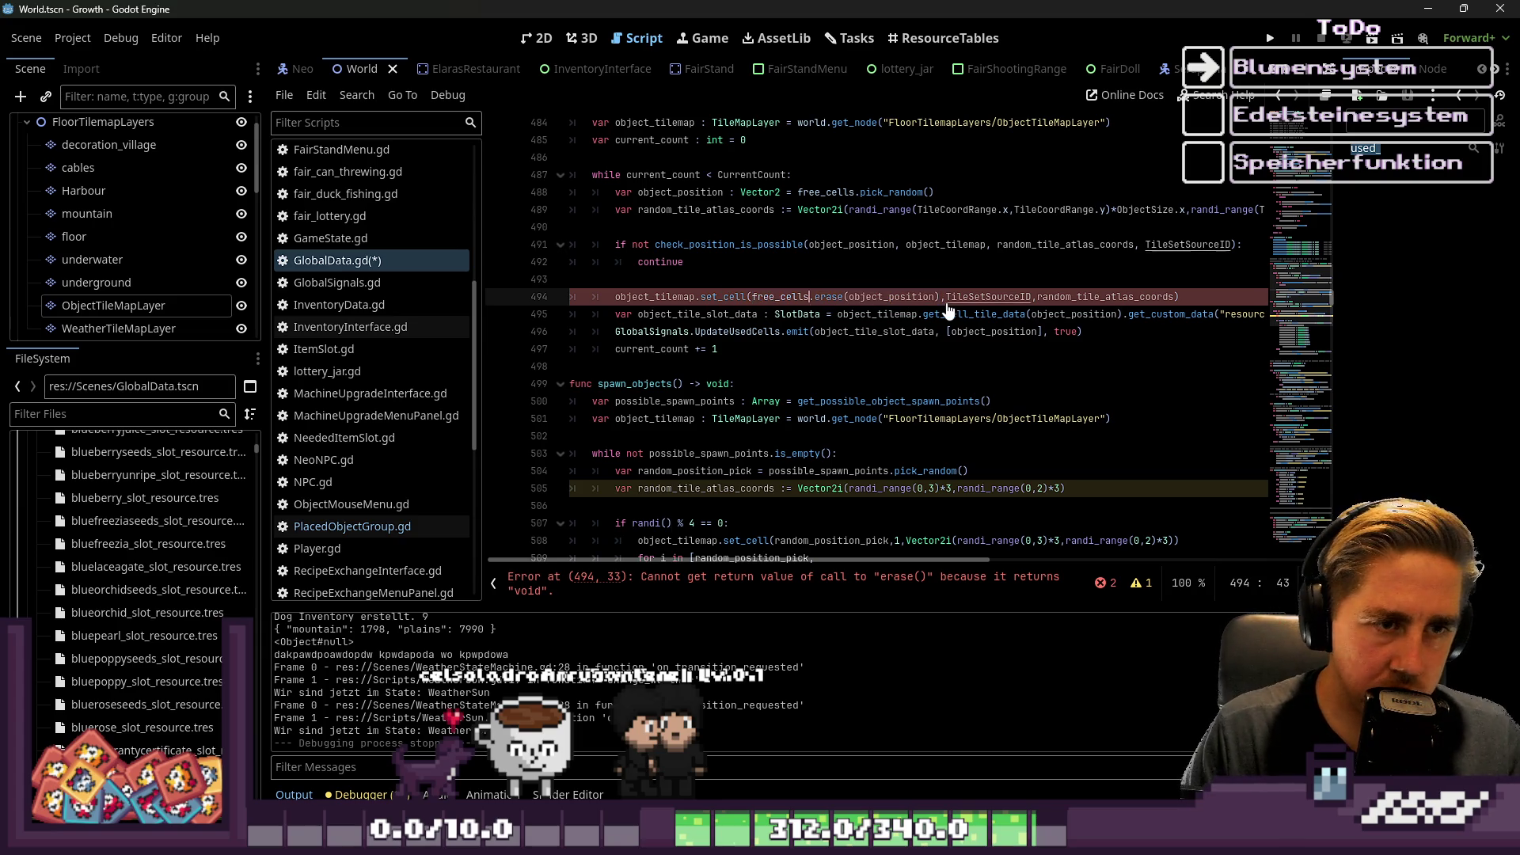
pyautogui.hotkey('ctrl', 'Right')
pyautogui.press('Right')
pyautogui.hotkey('shift', 'Right')
pyautogui.hotkey('shift', 'Right')
pyautogui.hotkey('shift', 'Right')
pyautogui.hotkey('shift', 'Right')
pyautogui.hotkey('shift', 'Right')
pyautogui.write('pop')
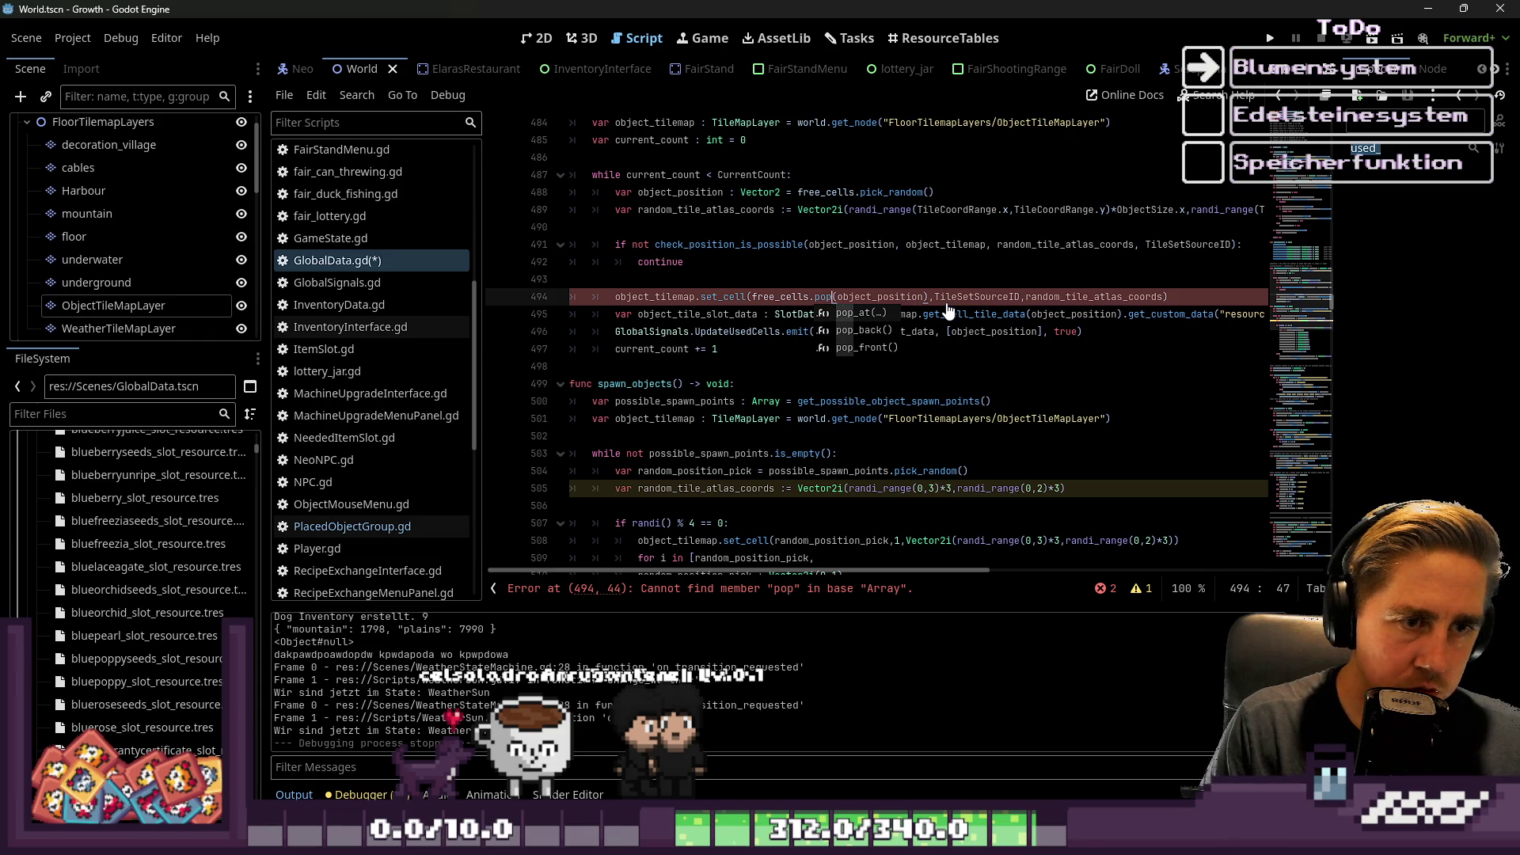
pyautogui.write('_at')
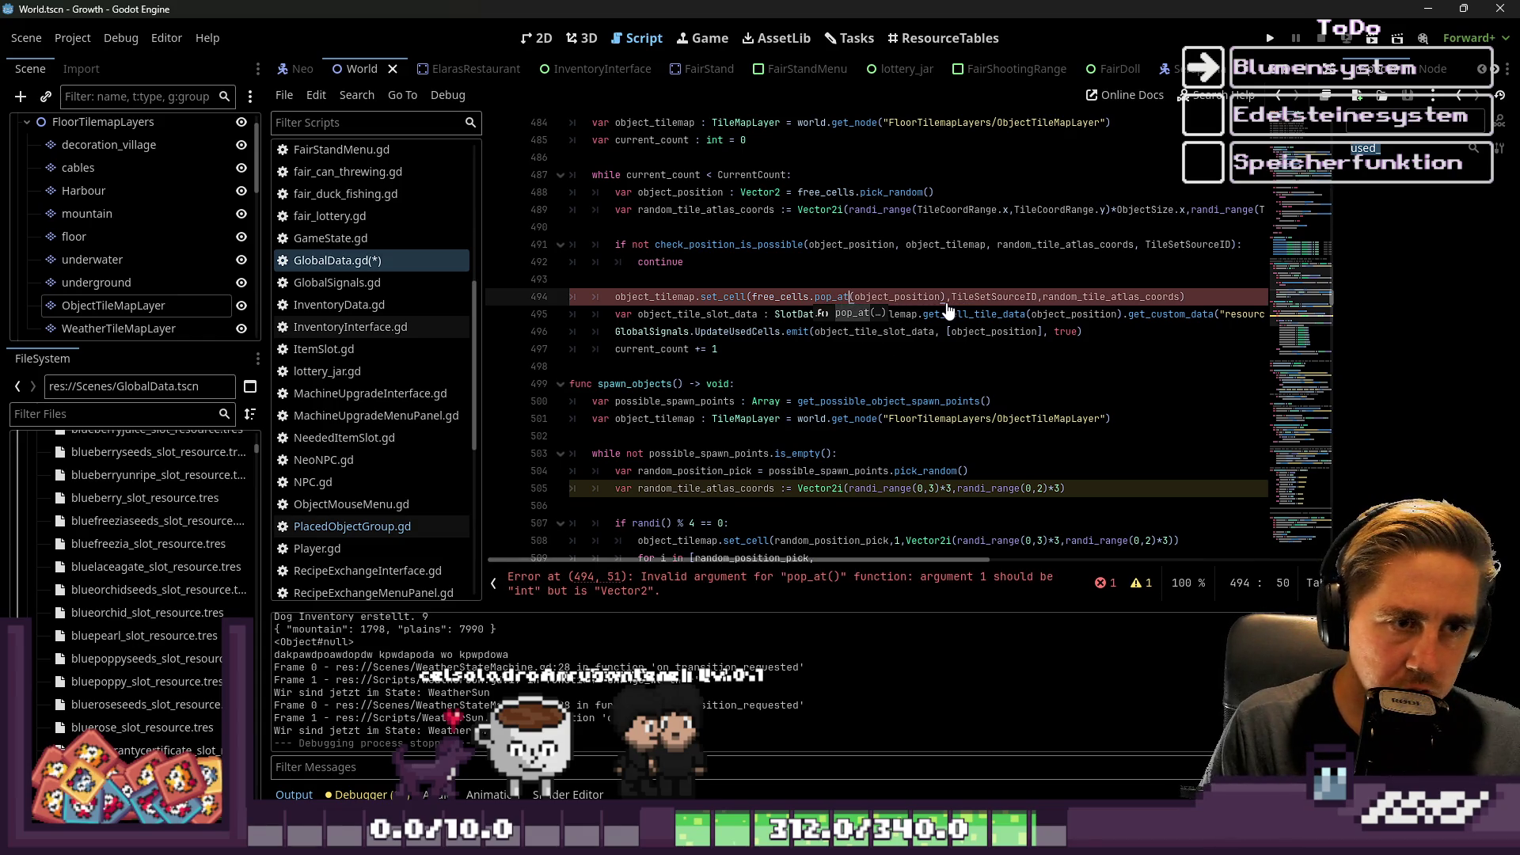
pyautogui.press('Delete')
pyautogui.press('Delete')
pyautogui.press('Delete')
pyautogui.write('eras')
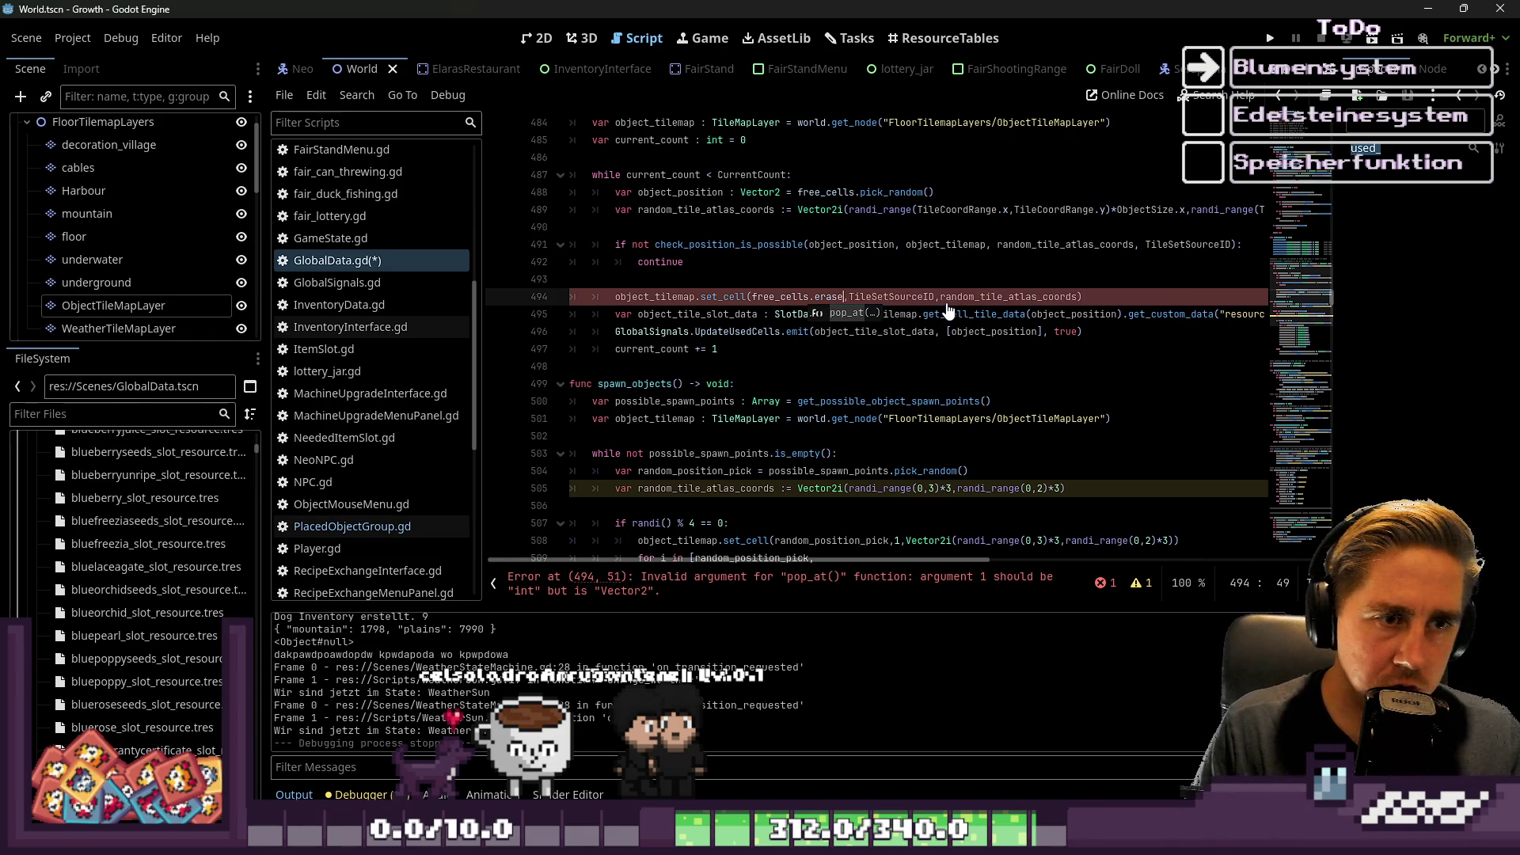
pyautogui.press('BackSpace')
pyautogui.press('BackSpace')
pyautogui.press('BackSpace')
pyautogui.hotkey('ctrl', 'z')
pyautogui.hotkey('ctrl', 'z')
pyautogui.hotkey('ctrl', 'z')
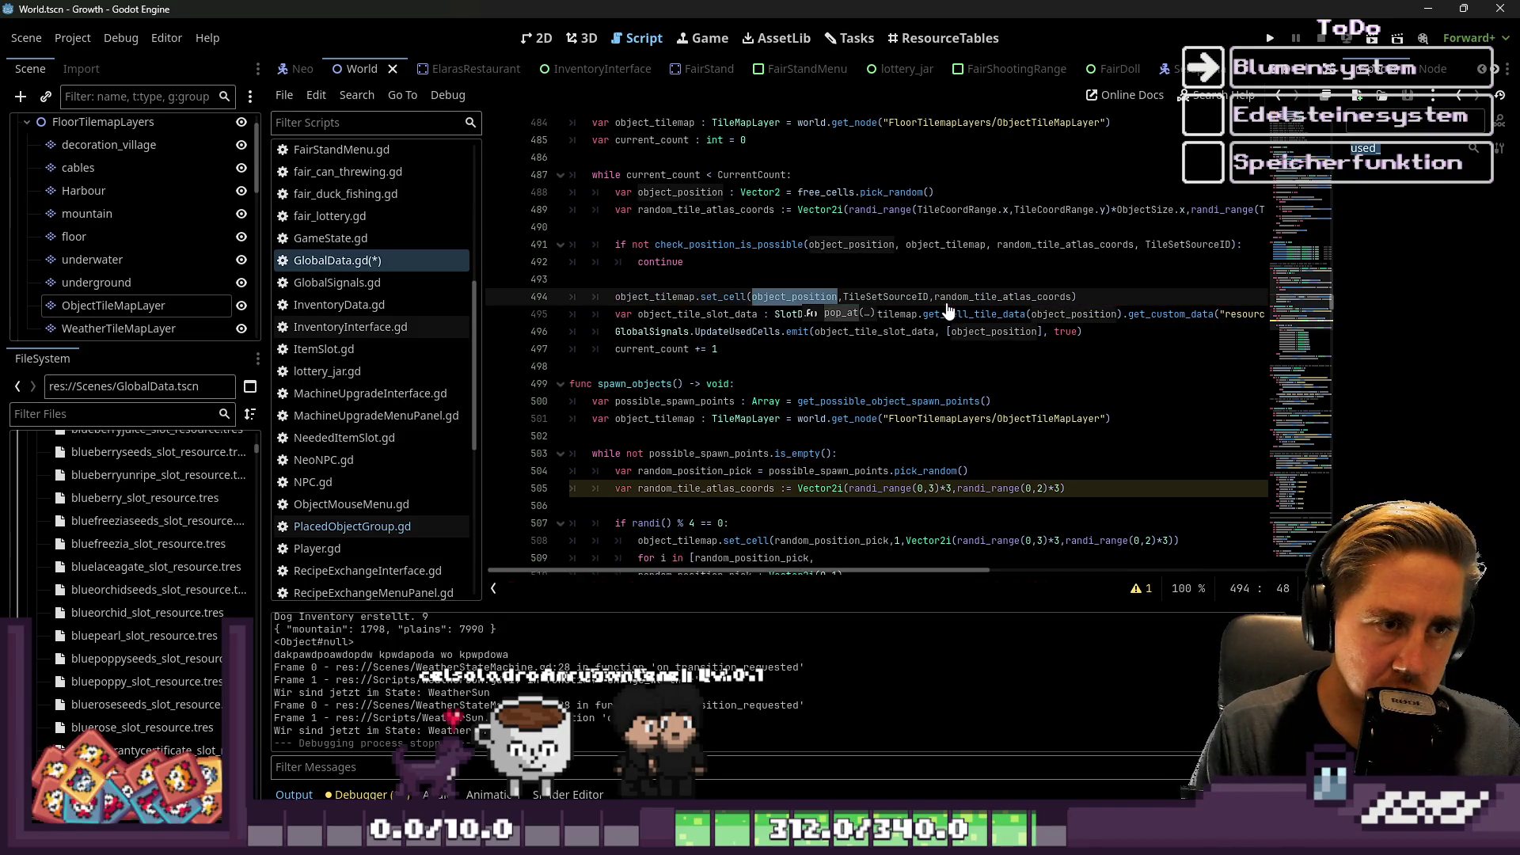
# Paste free_cells.erase(object_position) on a new line below the set_cell call.
pyautogui.press('Escape')
pyautogui.press('Down')
pyautogui.press('Home')
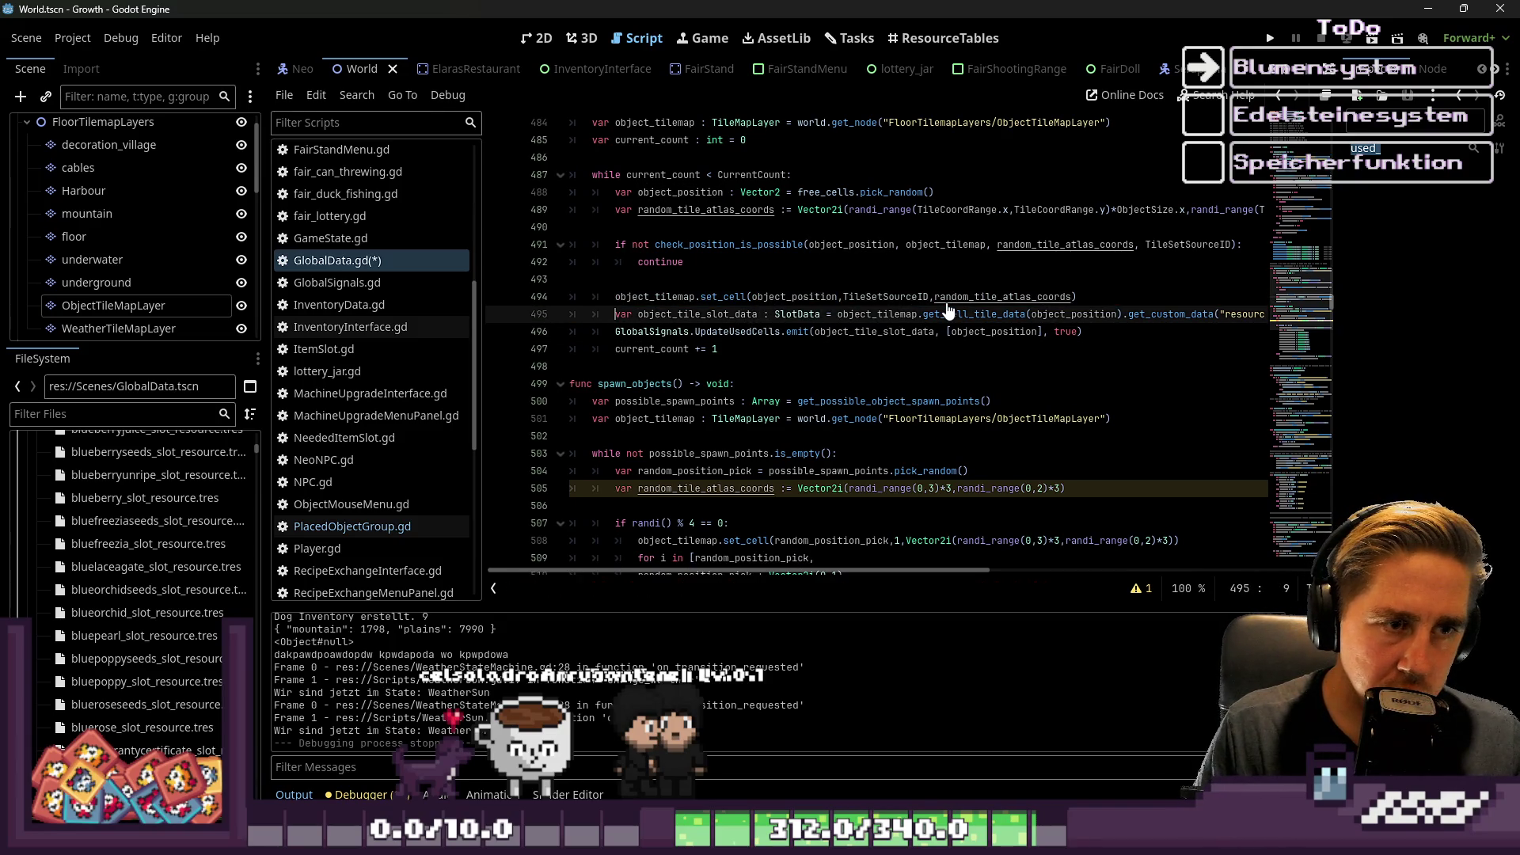
pyautogui.press('Return')
pyautogui.press('Up')
pyautogui.hotkey('ctrl', 'v')
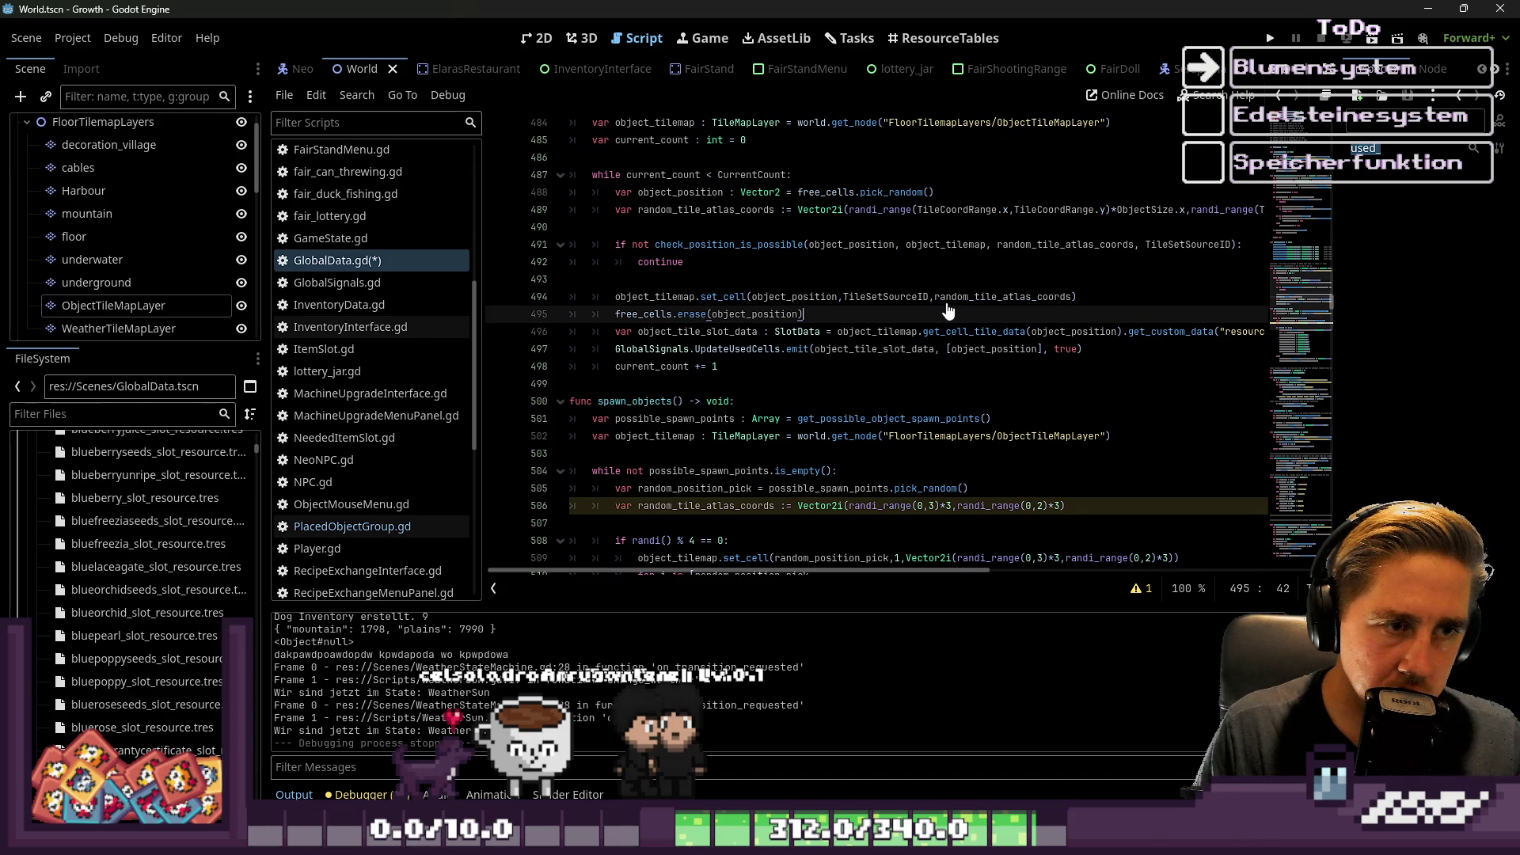
# Run the project with F5 to test the spawn change.
pyautogui.press('Down')
pyautogui.press('Down')
pyautogui.press('Down')
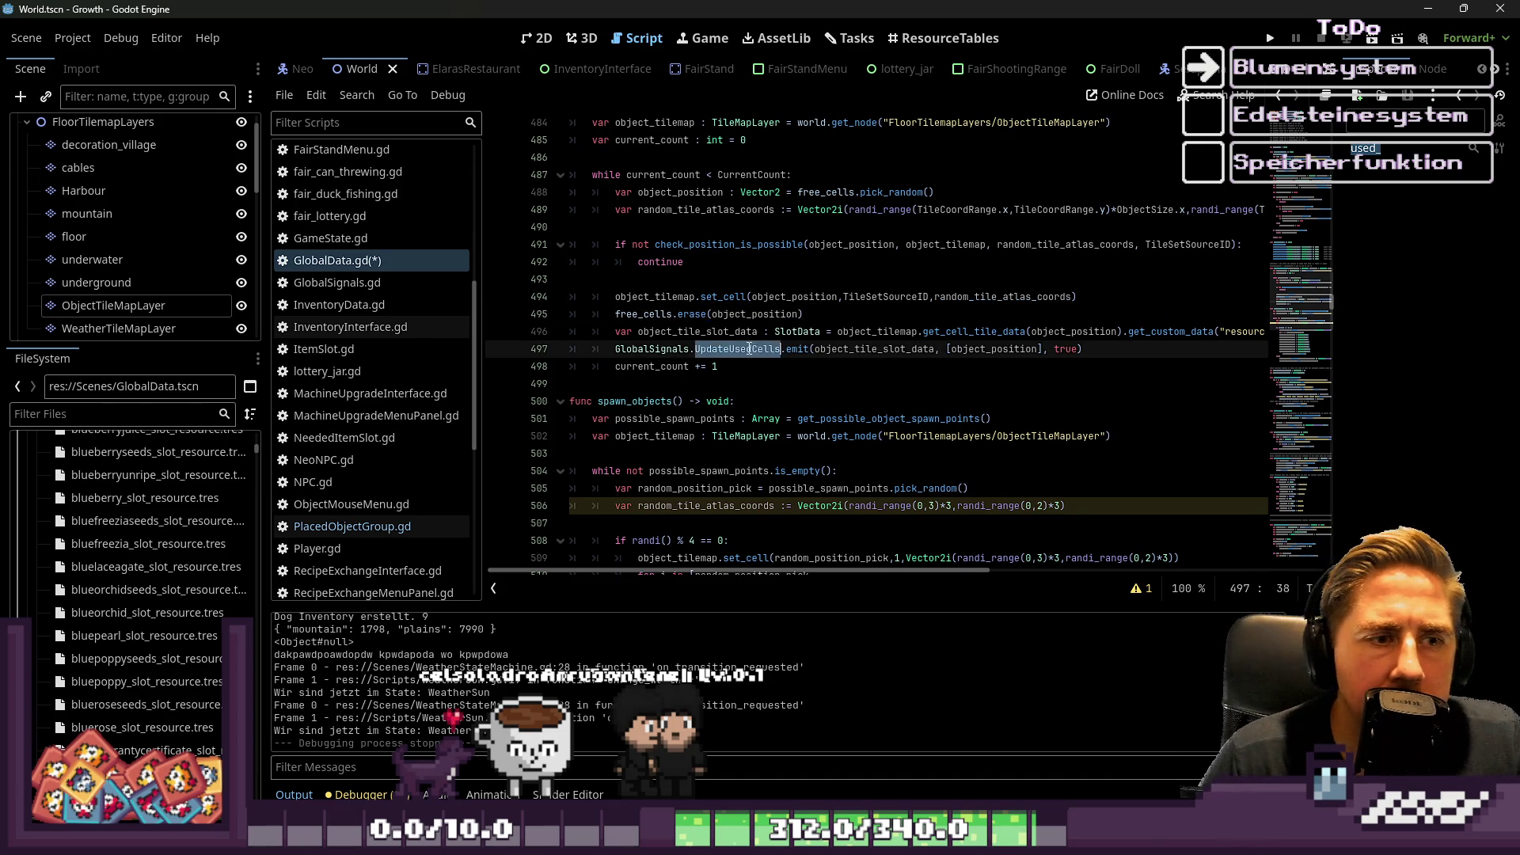
pyautogui.click(662, 365)
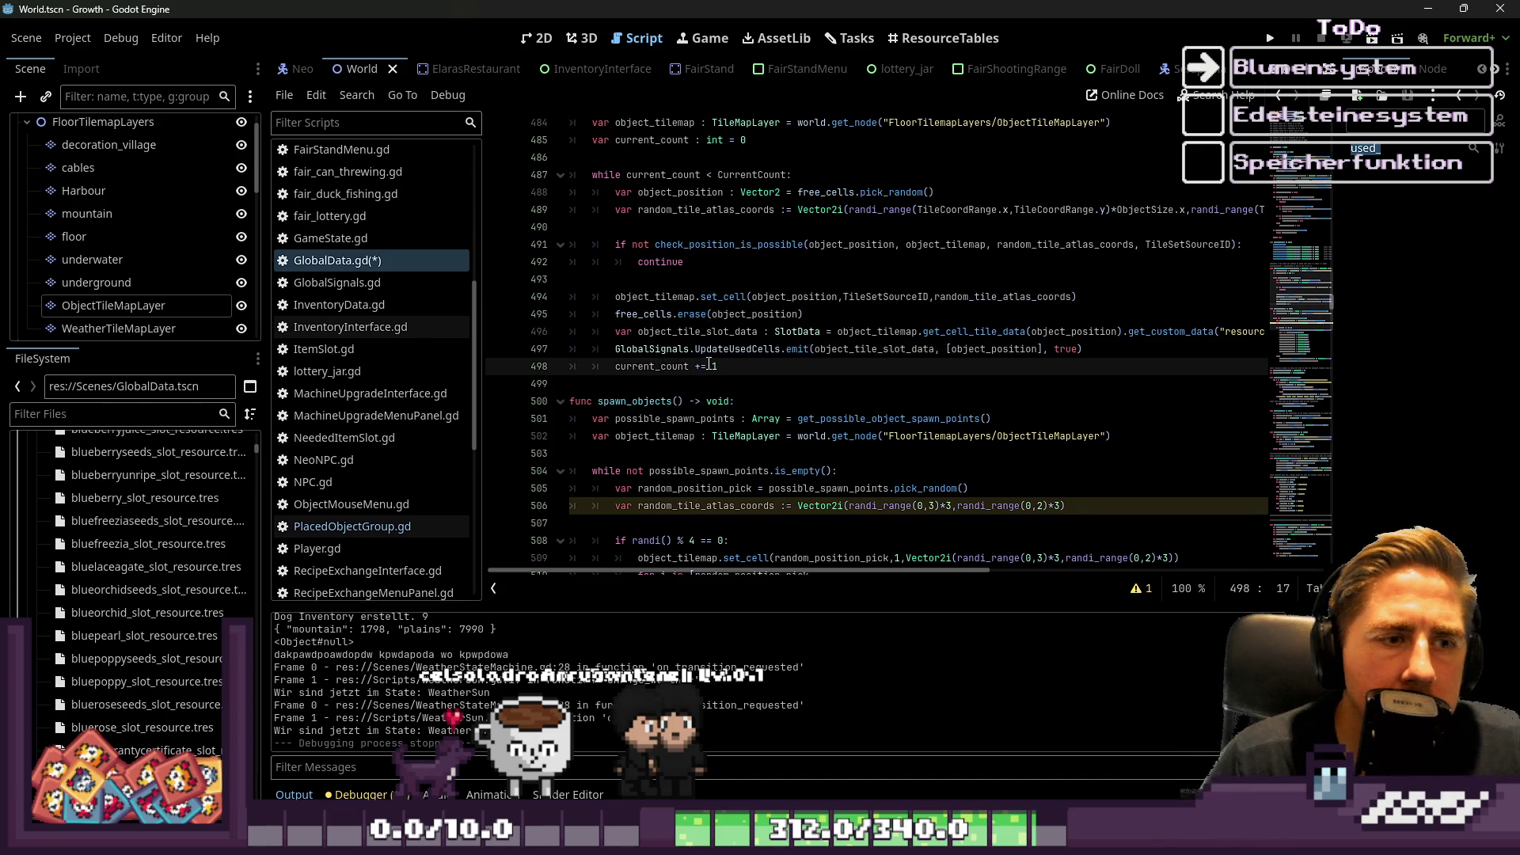
pyautogui.press('F5')
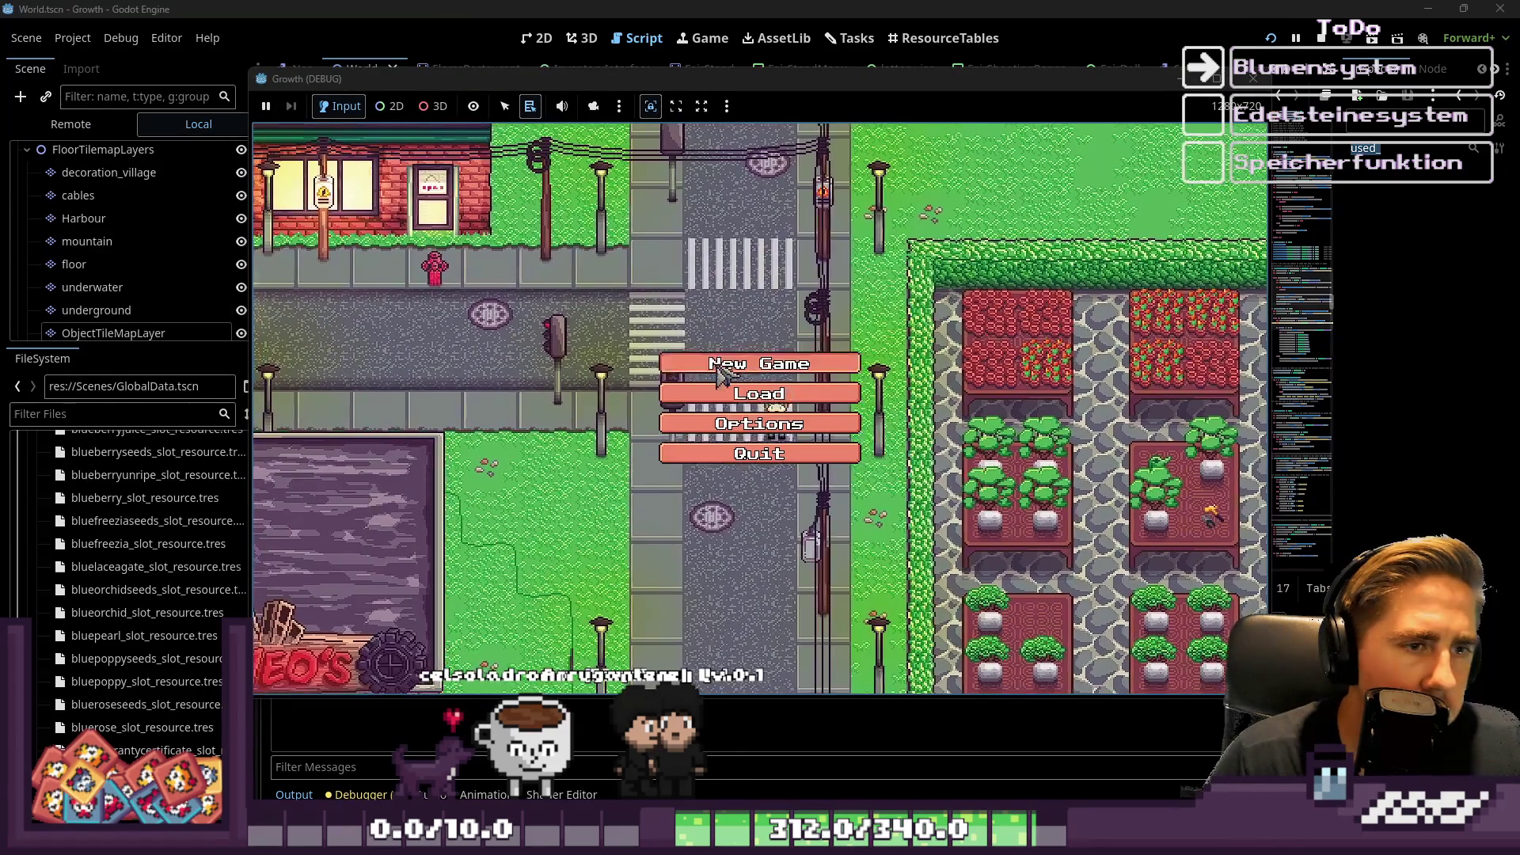
# Start a new game as test character 'qwet', walk south through the grass, then stop the run.
pyautogui.click(722, 363)
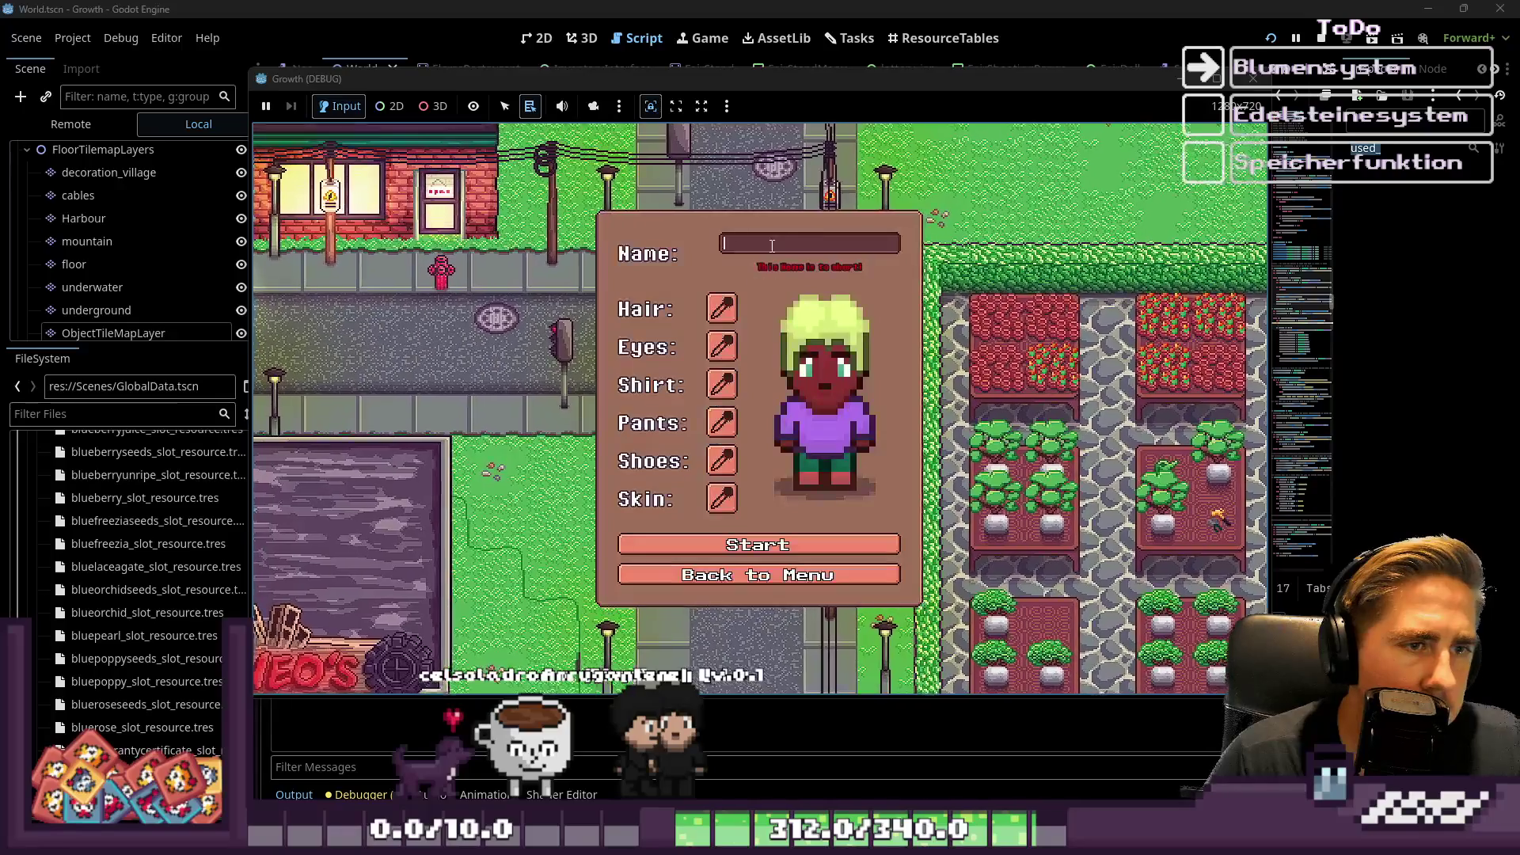
pyautogui.write('qwet')
pyautogui.click(722, 539)
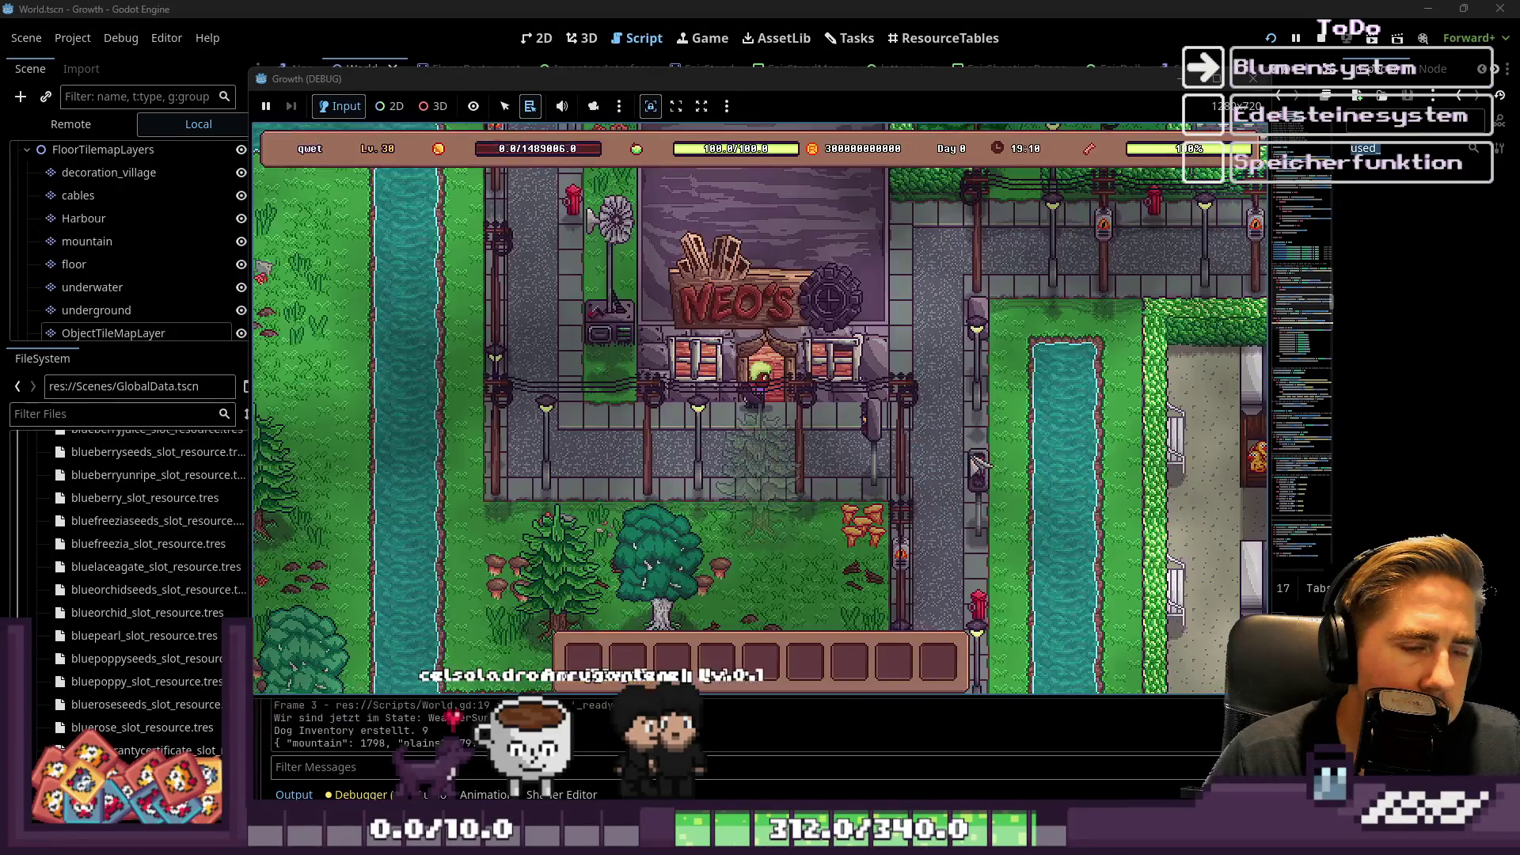
pyautogui.press('s')
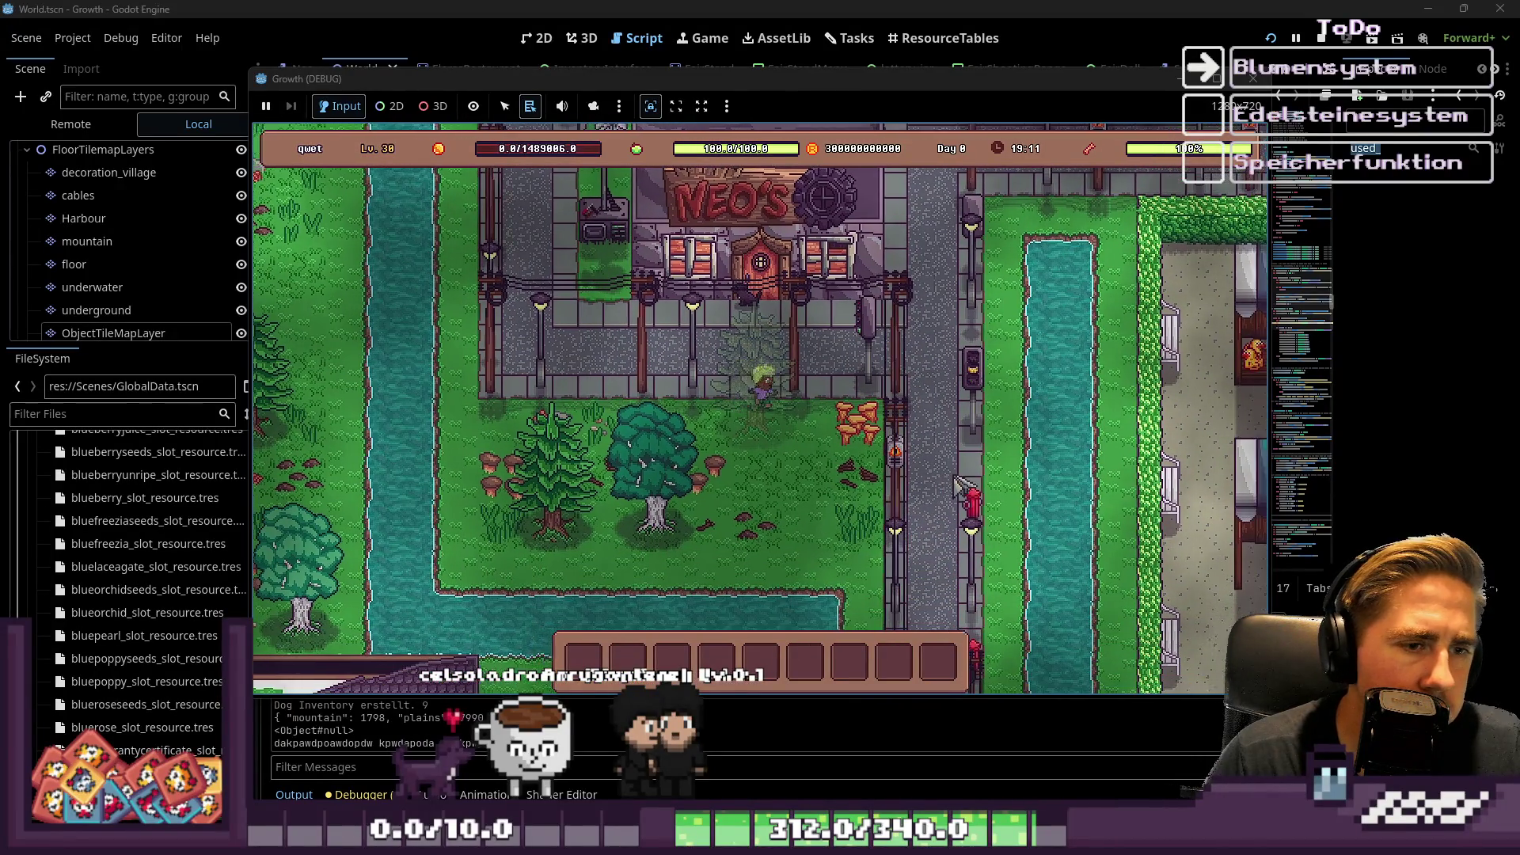
pyautogui.press('s')
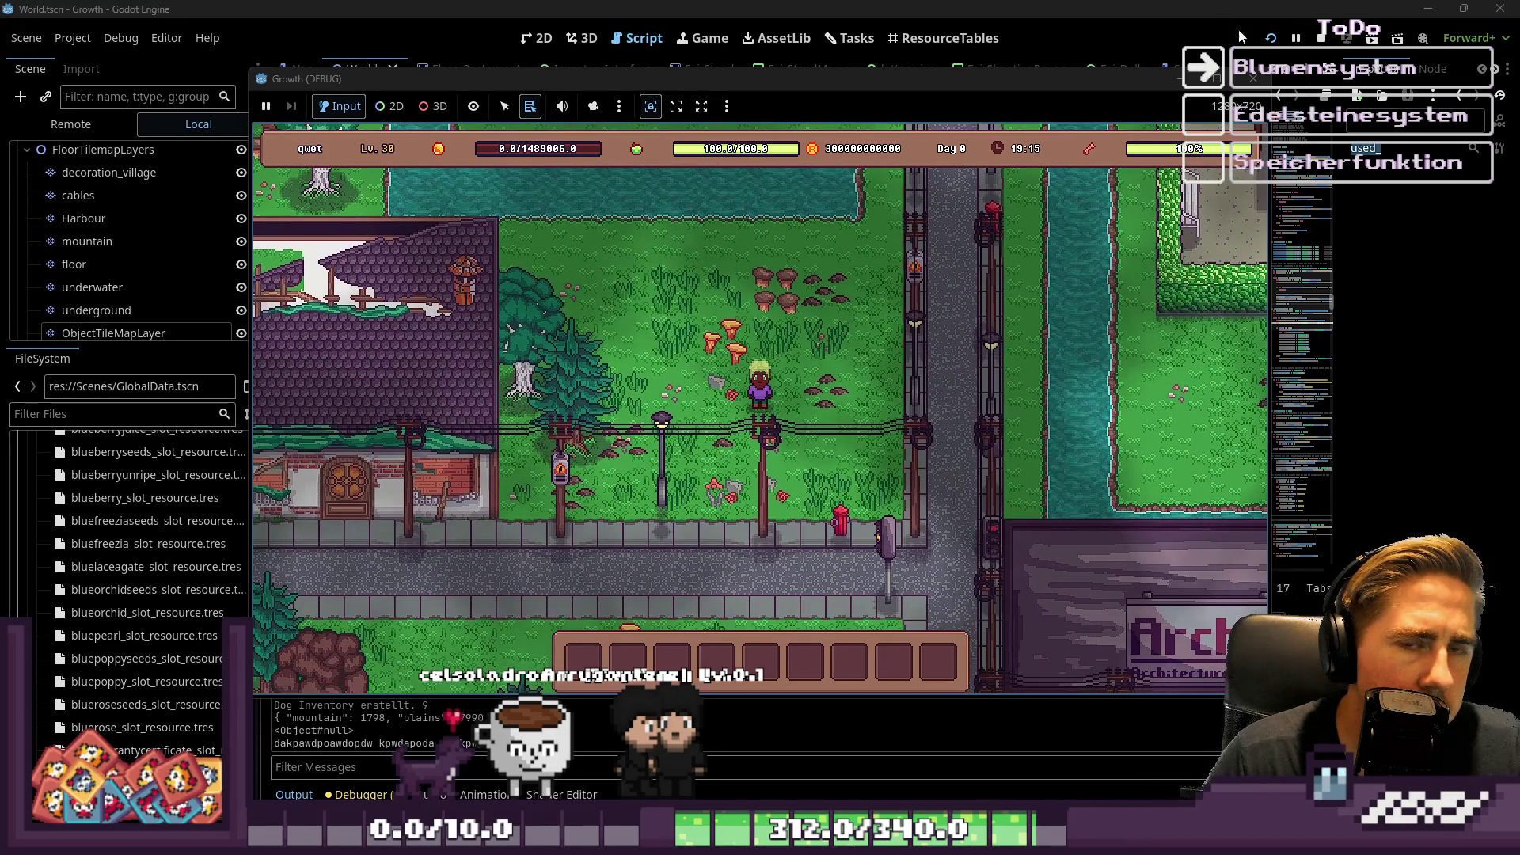
pyautogui.click(1253, 78)
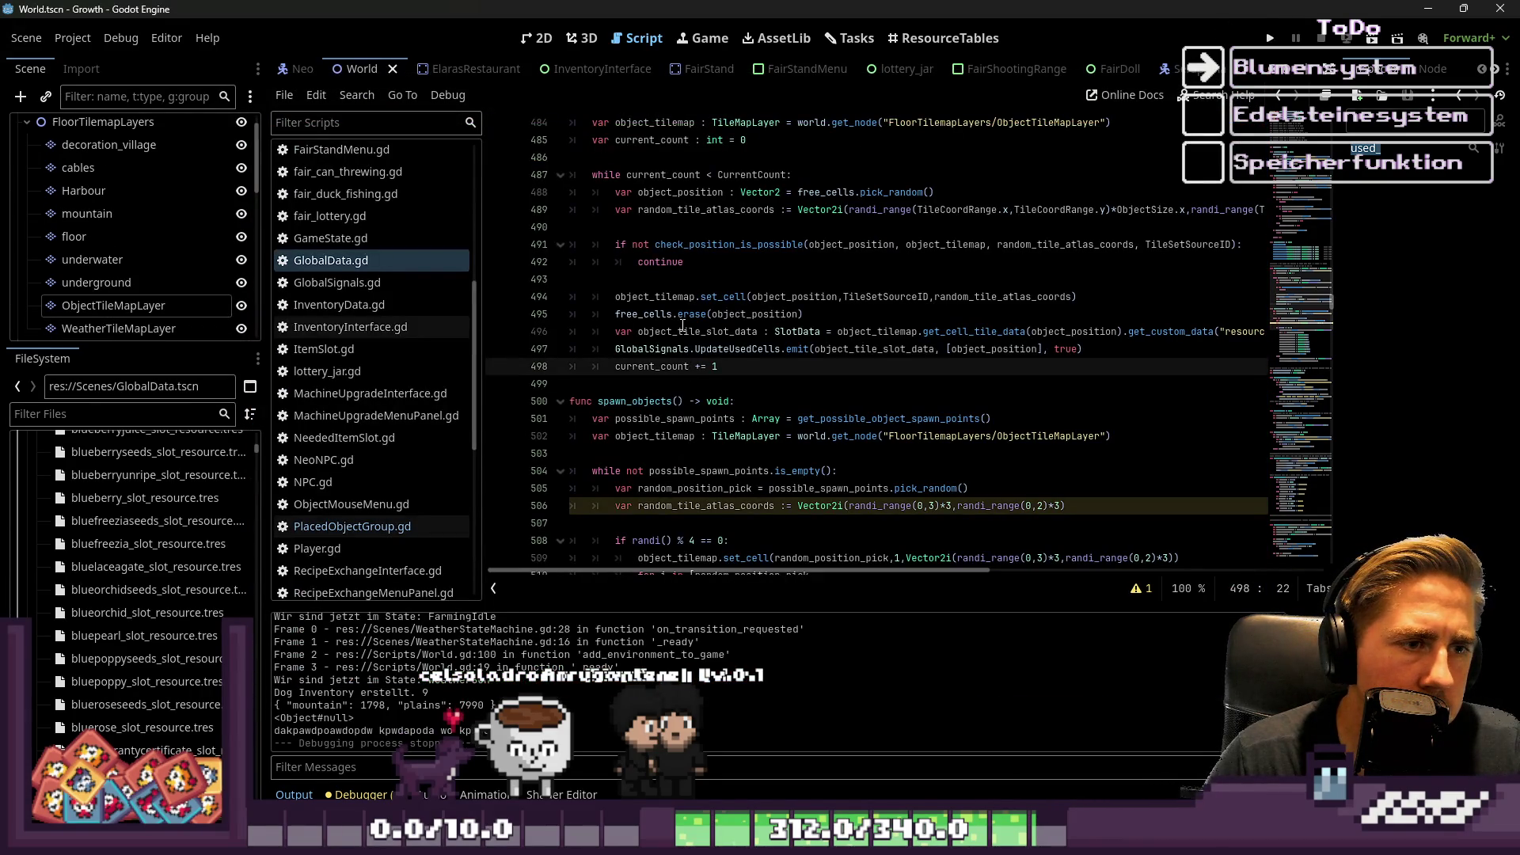
pyautogui.doubleClick(659, 315)
pyautogui.click(725, 309)
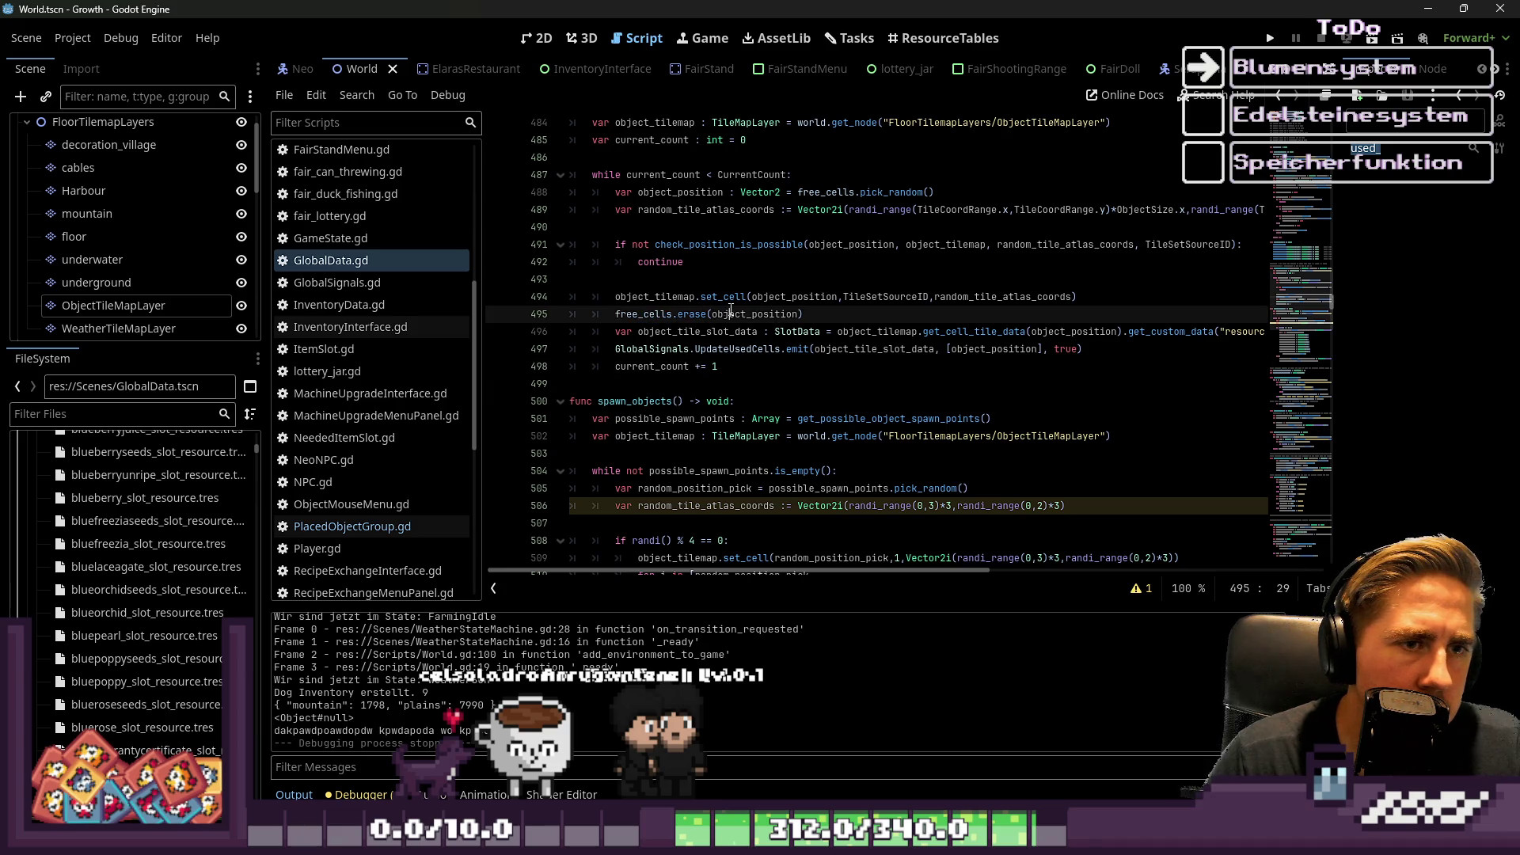
pyautogui.scroll(6, 744, 311)
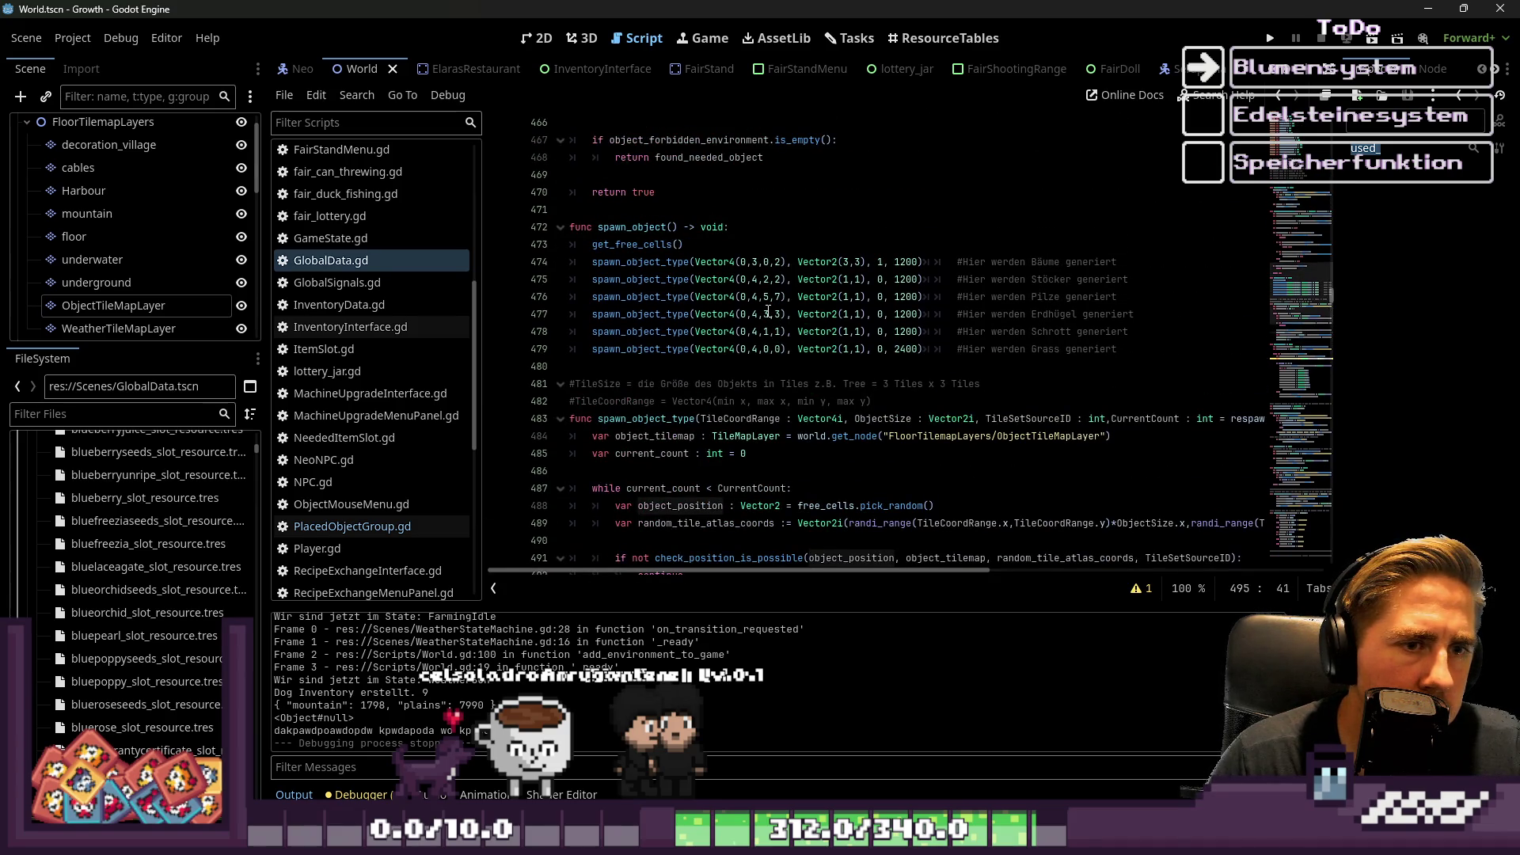
pyautogui.scroll(-2, 767, 311)
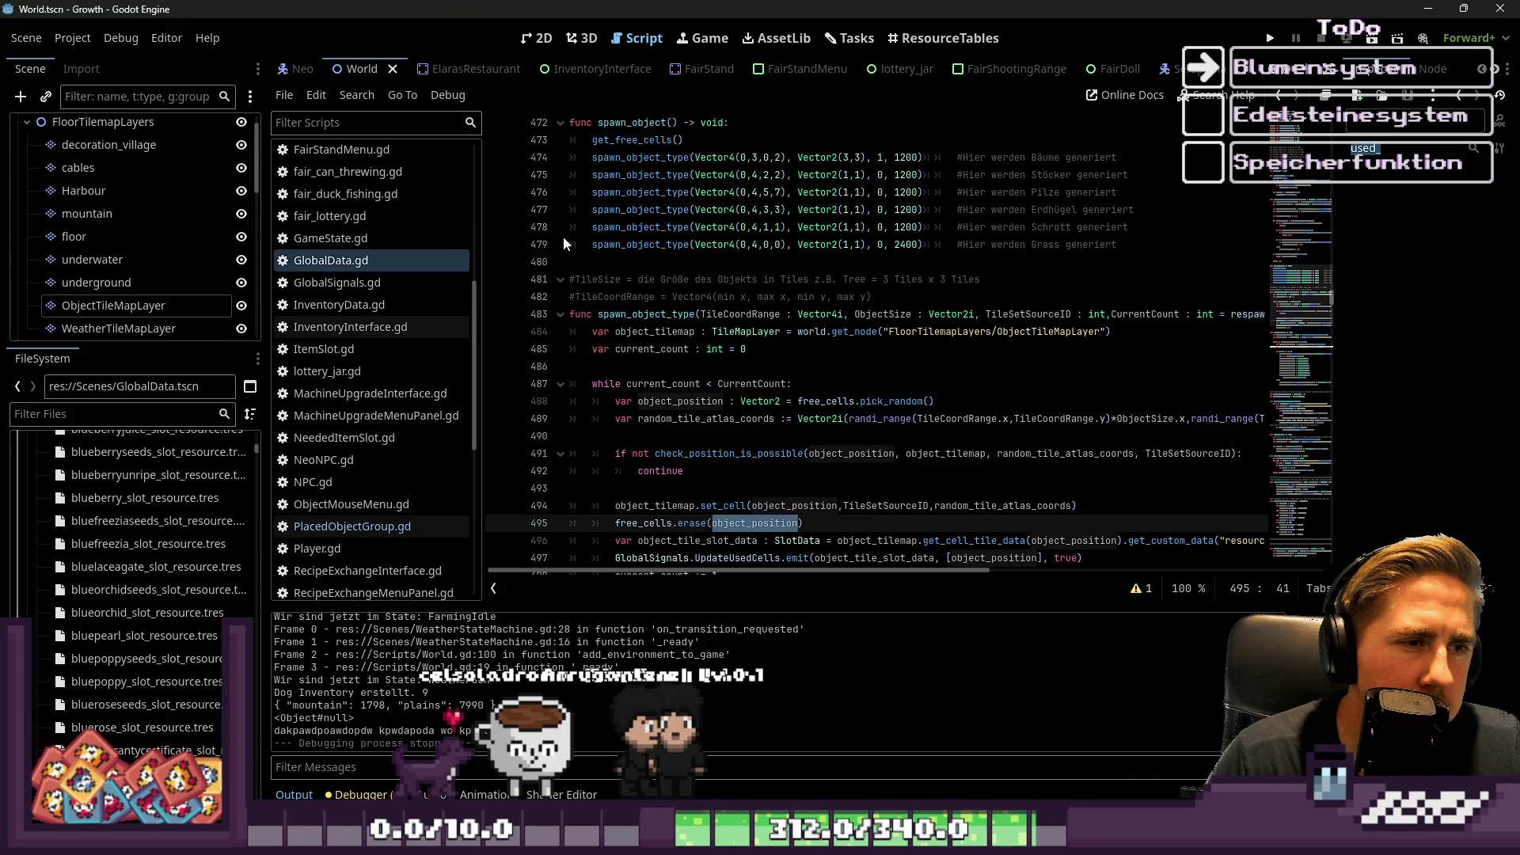
pyautogui.scroll(-2, 713, 335)
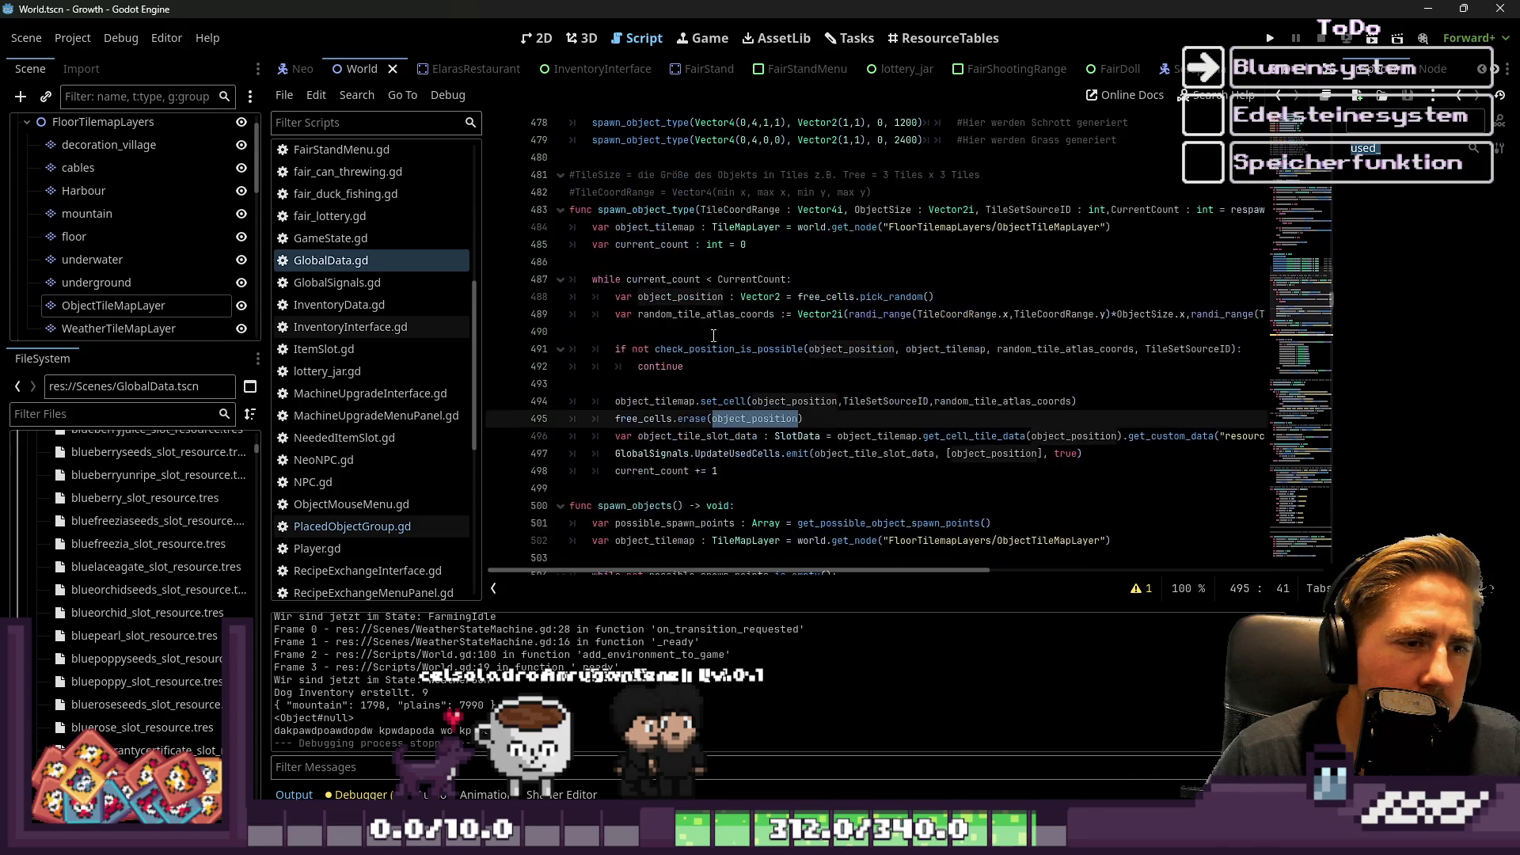
pyautogui.doubleClick(651, 419)
pyautogui.moveTo(650, 404)
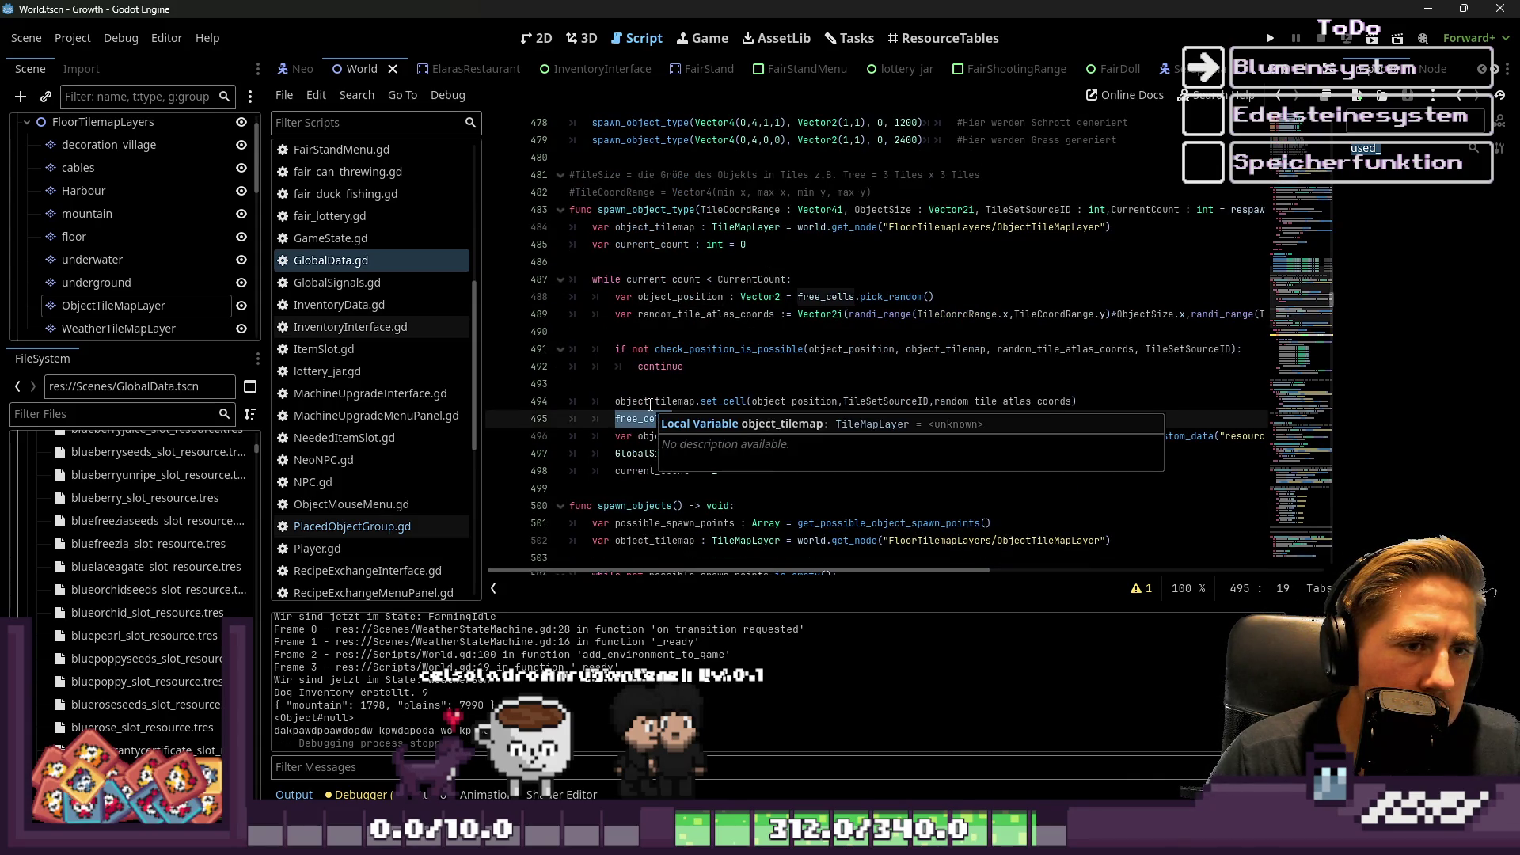
pyautogui.click(738, 330)
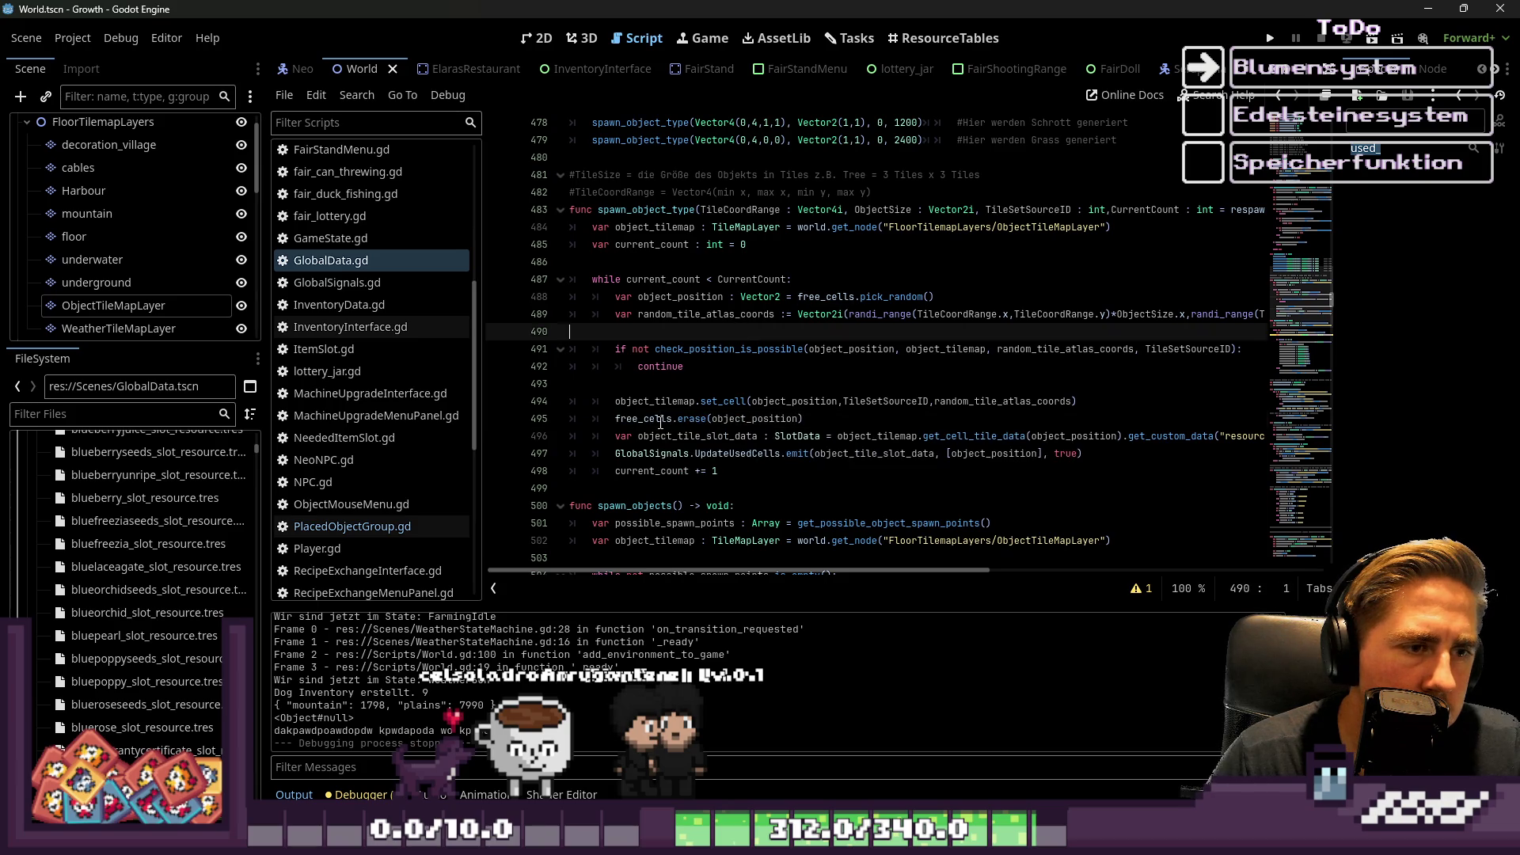
pyautogui.click(709, 418)
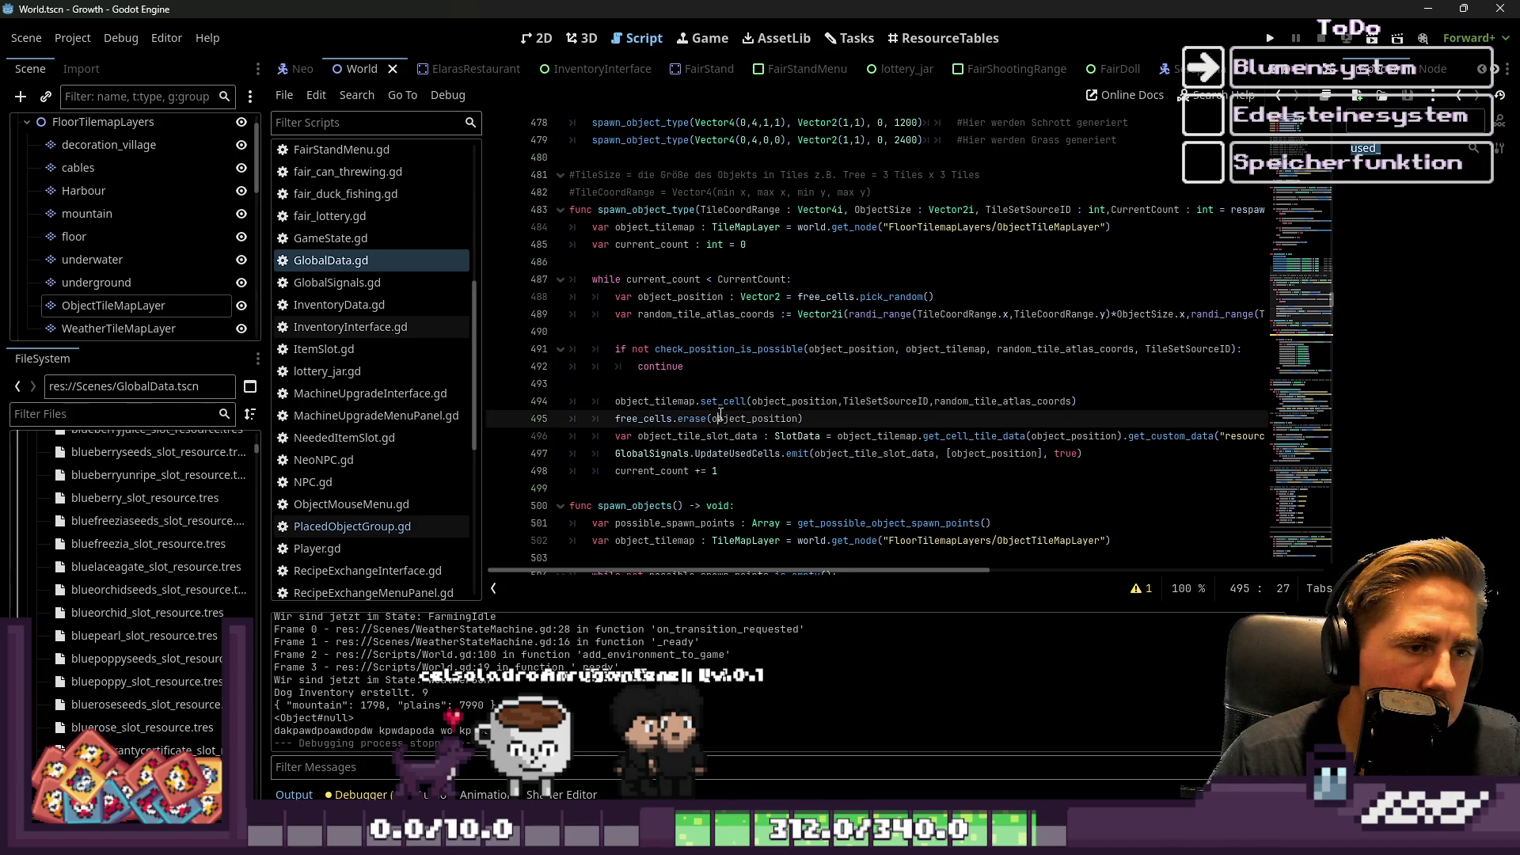
pyautogui.doubleClick(720, 418)
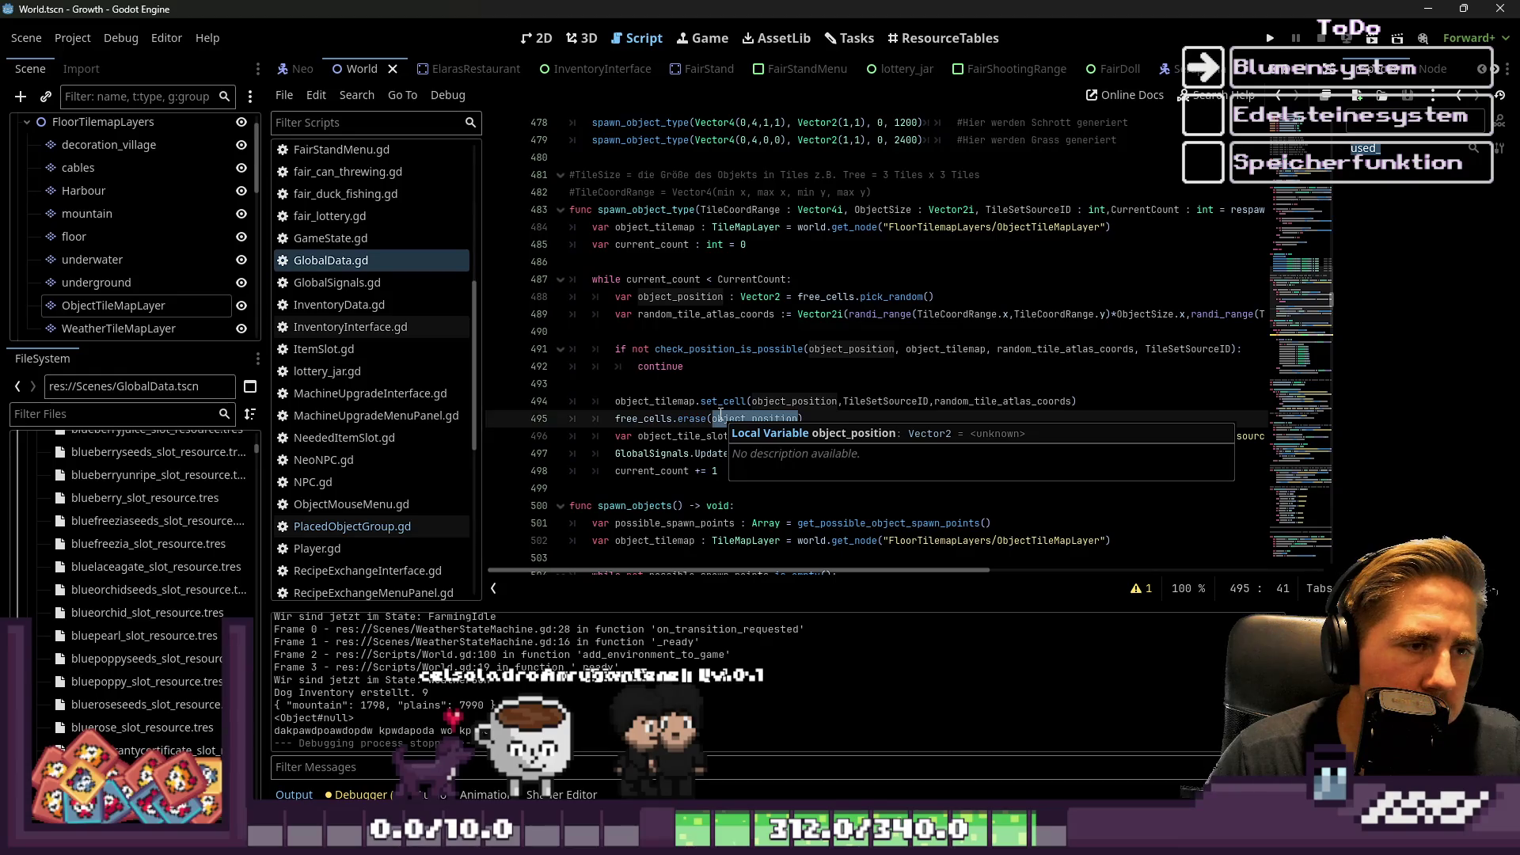
pyautogui.click(740, 348)
pyautogui.click(747, 361)
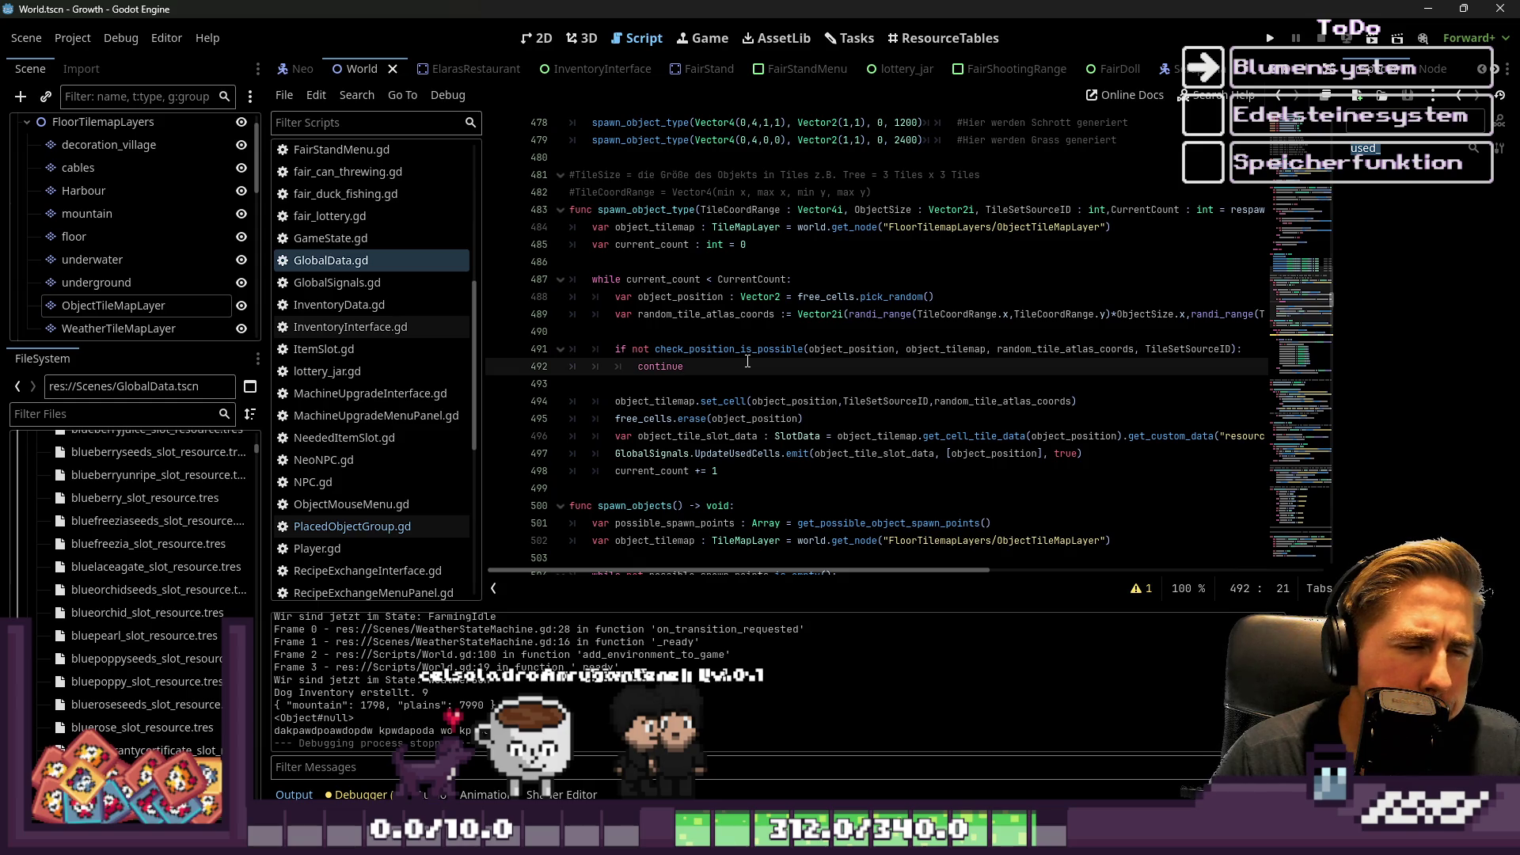
pyautogui.click(742, 418)
pyautogui.doubleClick(643, 418)
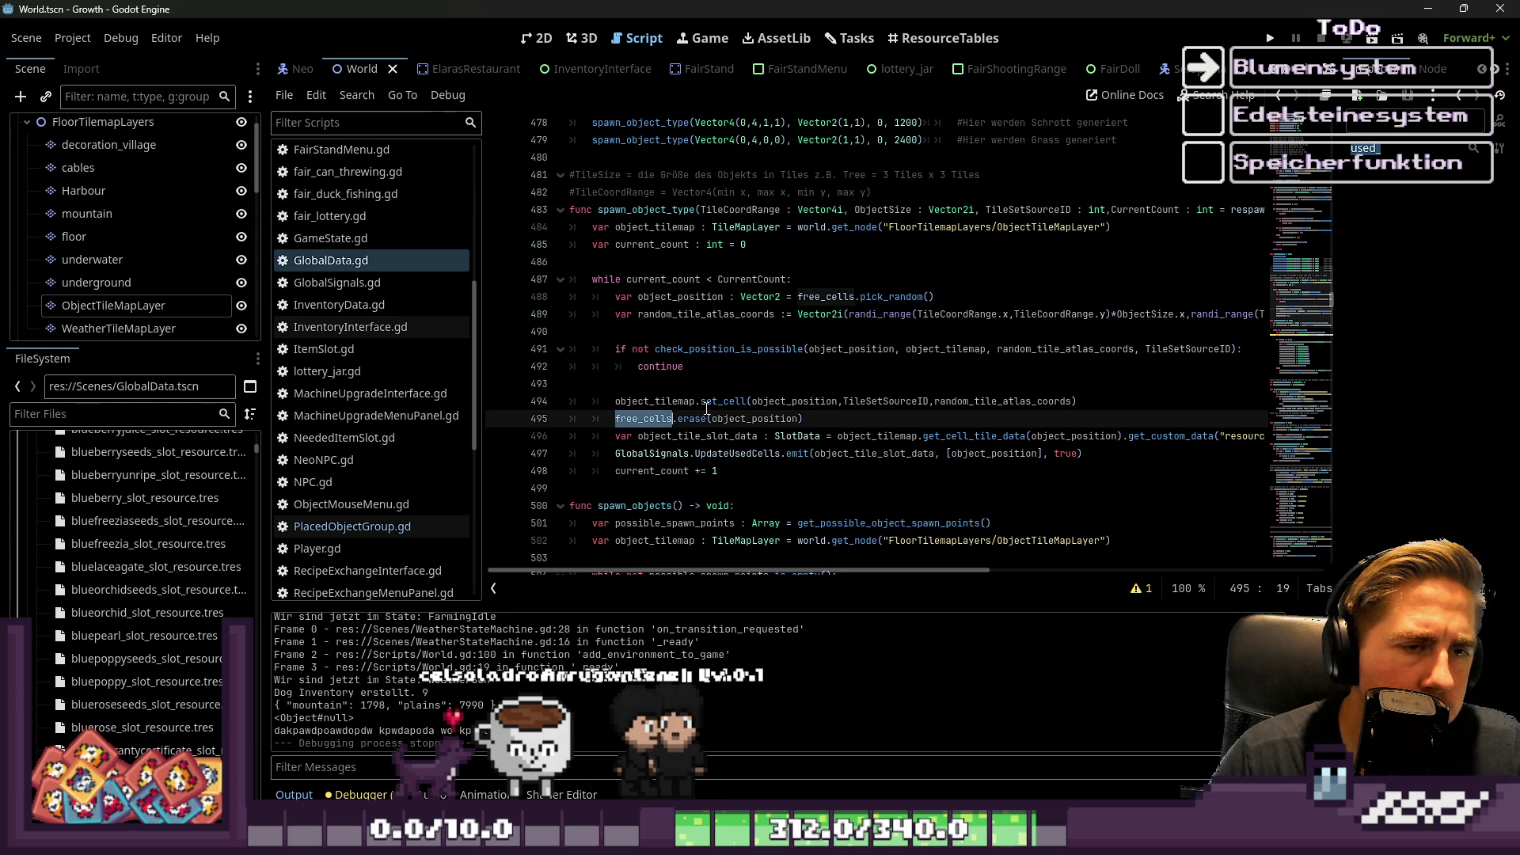
pyautogui.scroll(2, 712, 403)
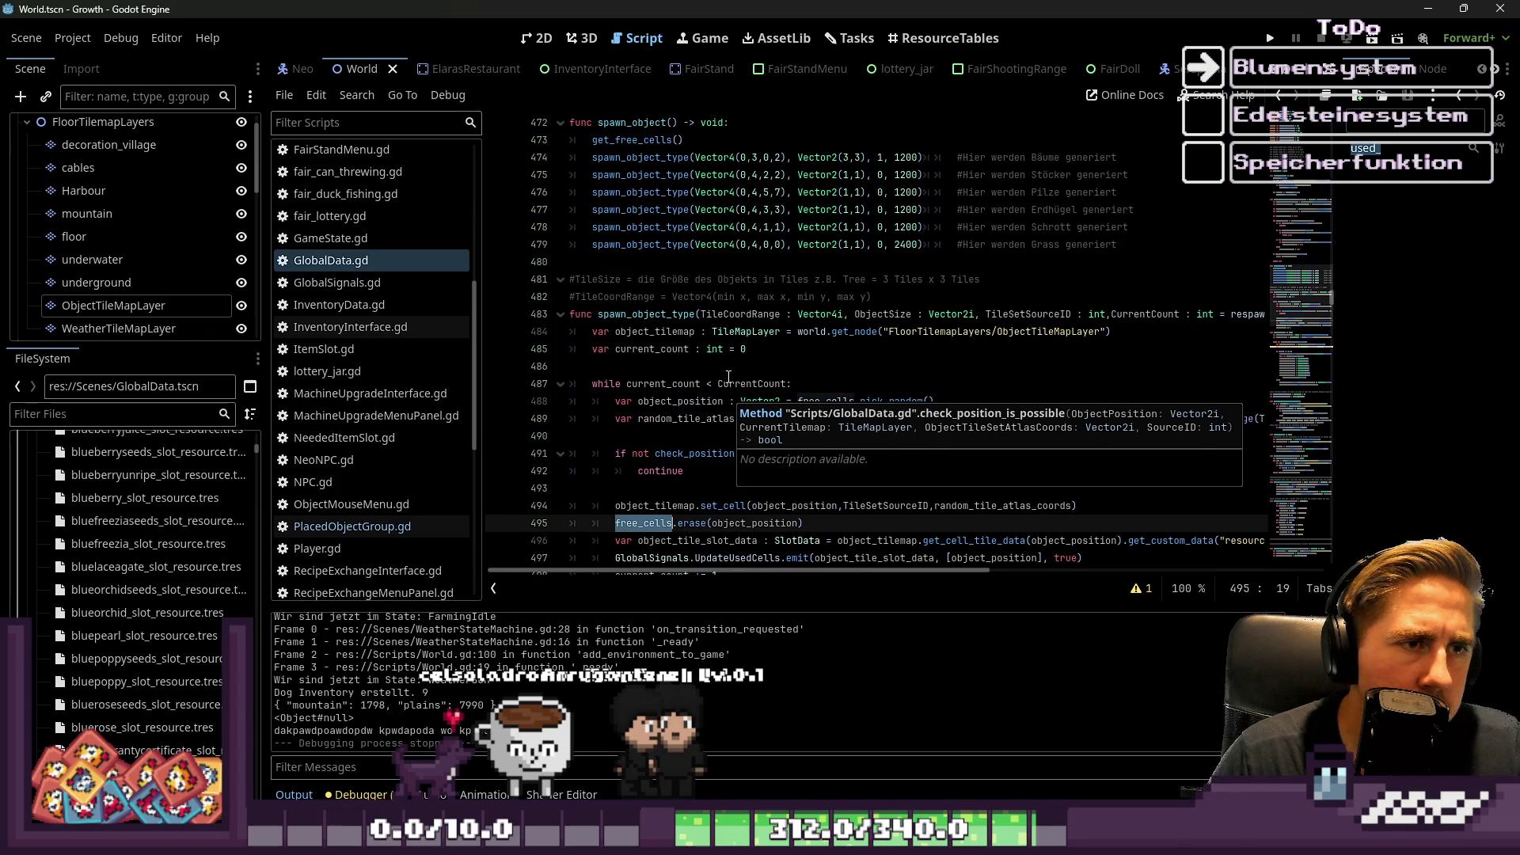
pyautogui.scroll(-1, 747, 364)
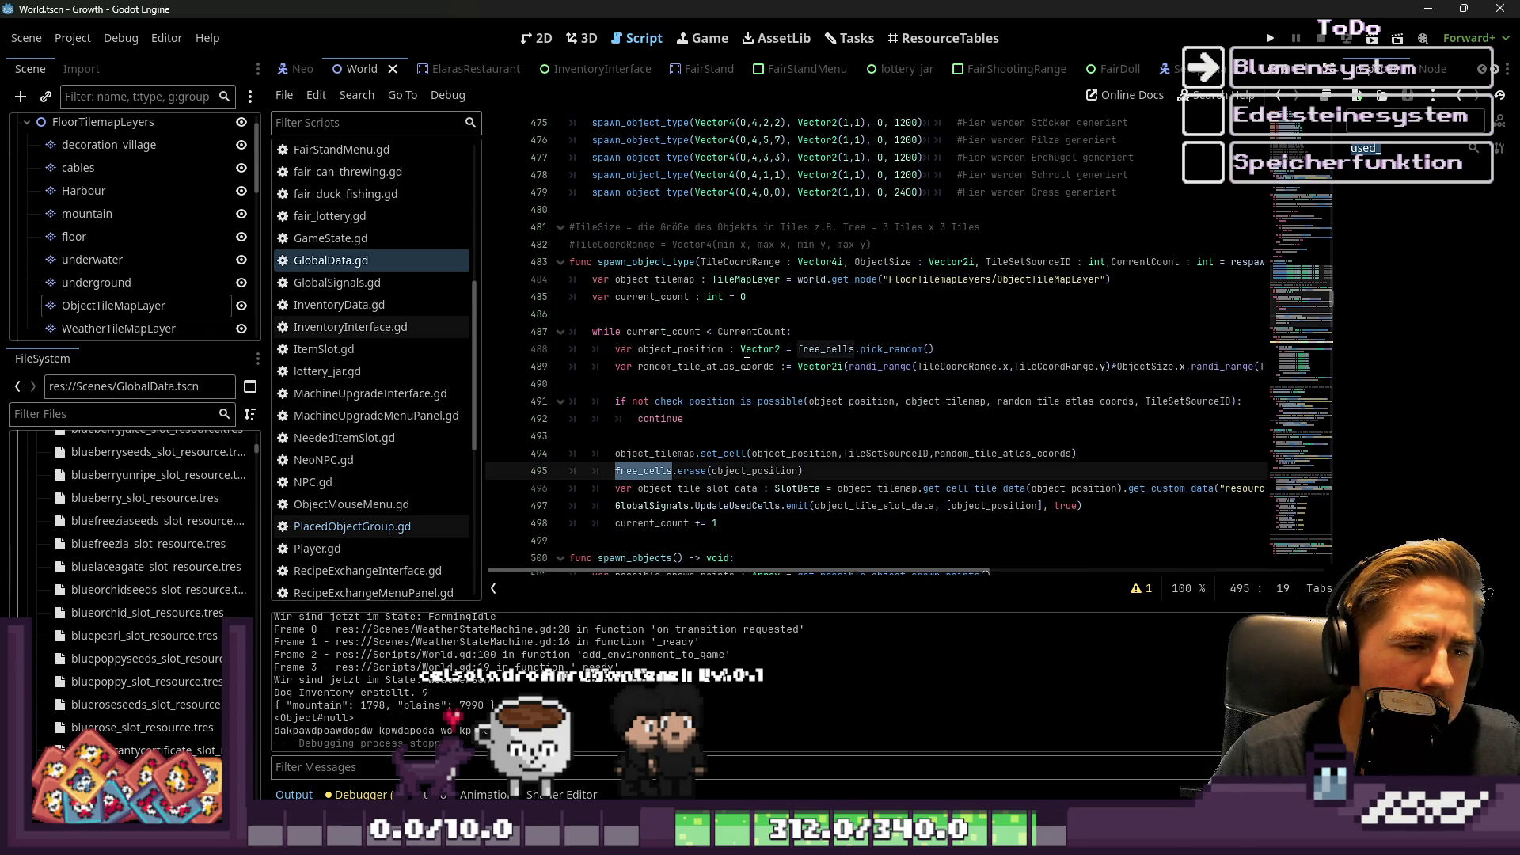
pyautogui.click(695, 470)
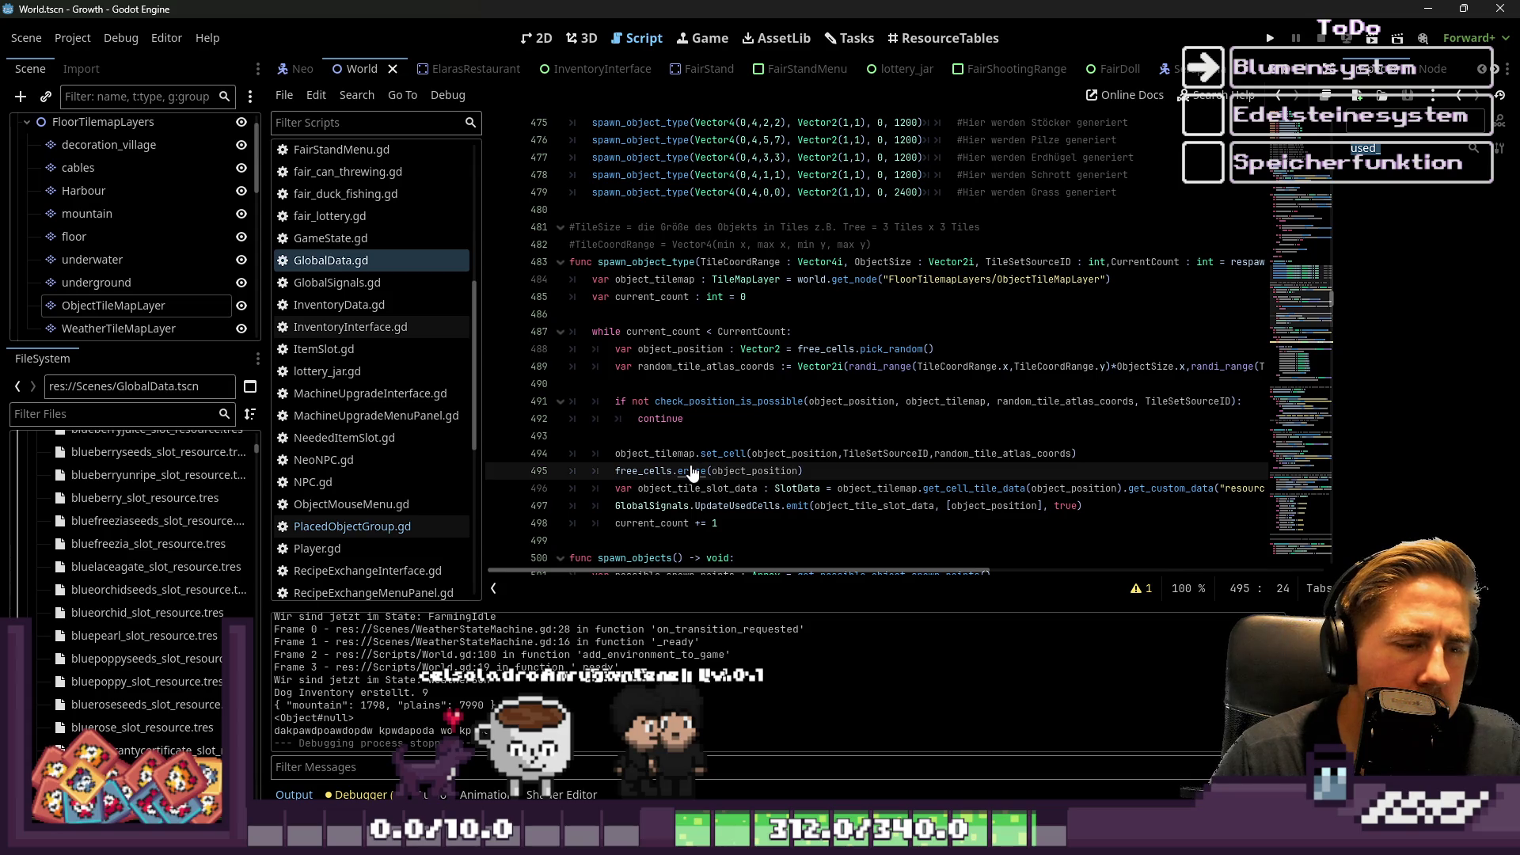
pyautogui.scroll(9, 696, 459)
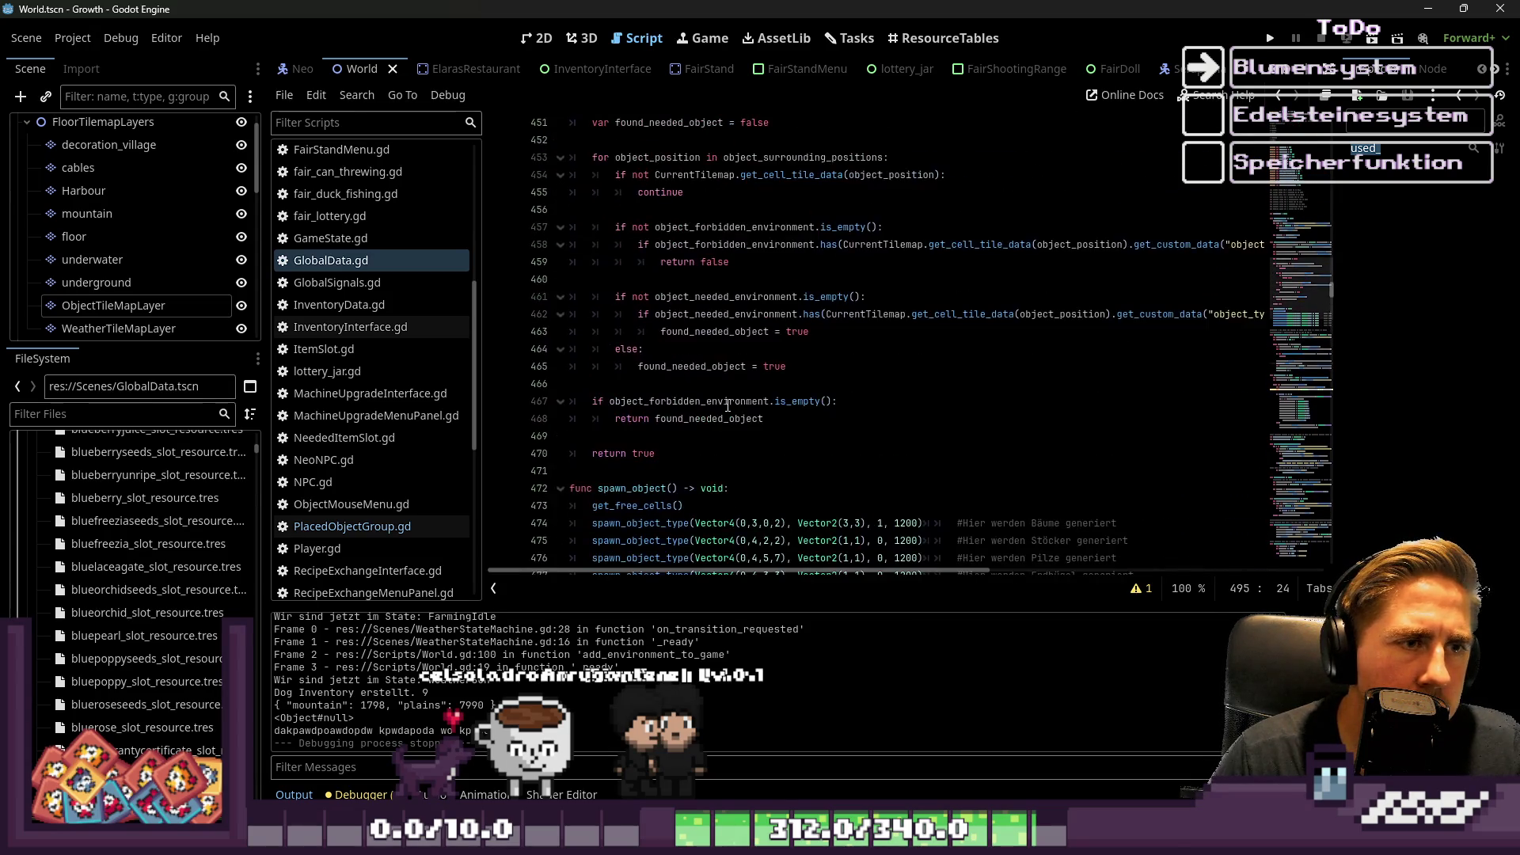
pyautogui.scroll(-8, 727, 402)
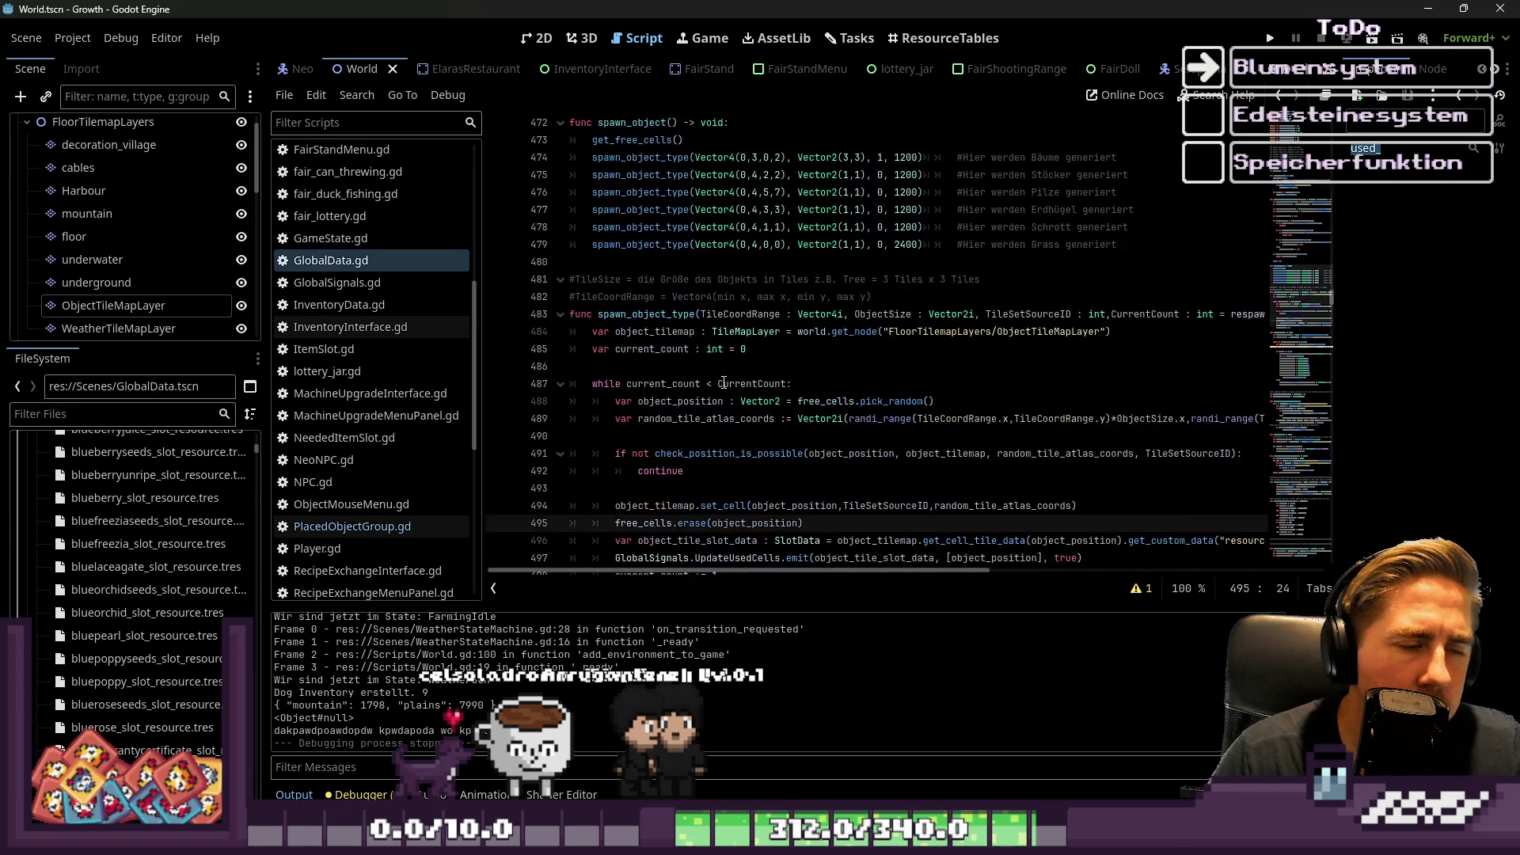
pyautogui.scroll(-1, 665, 448)
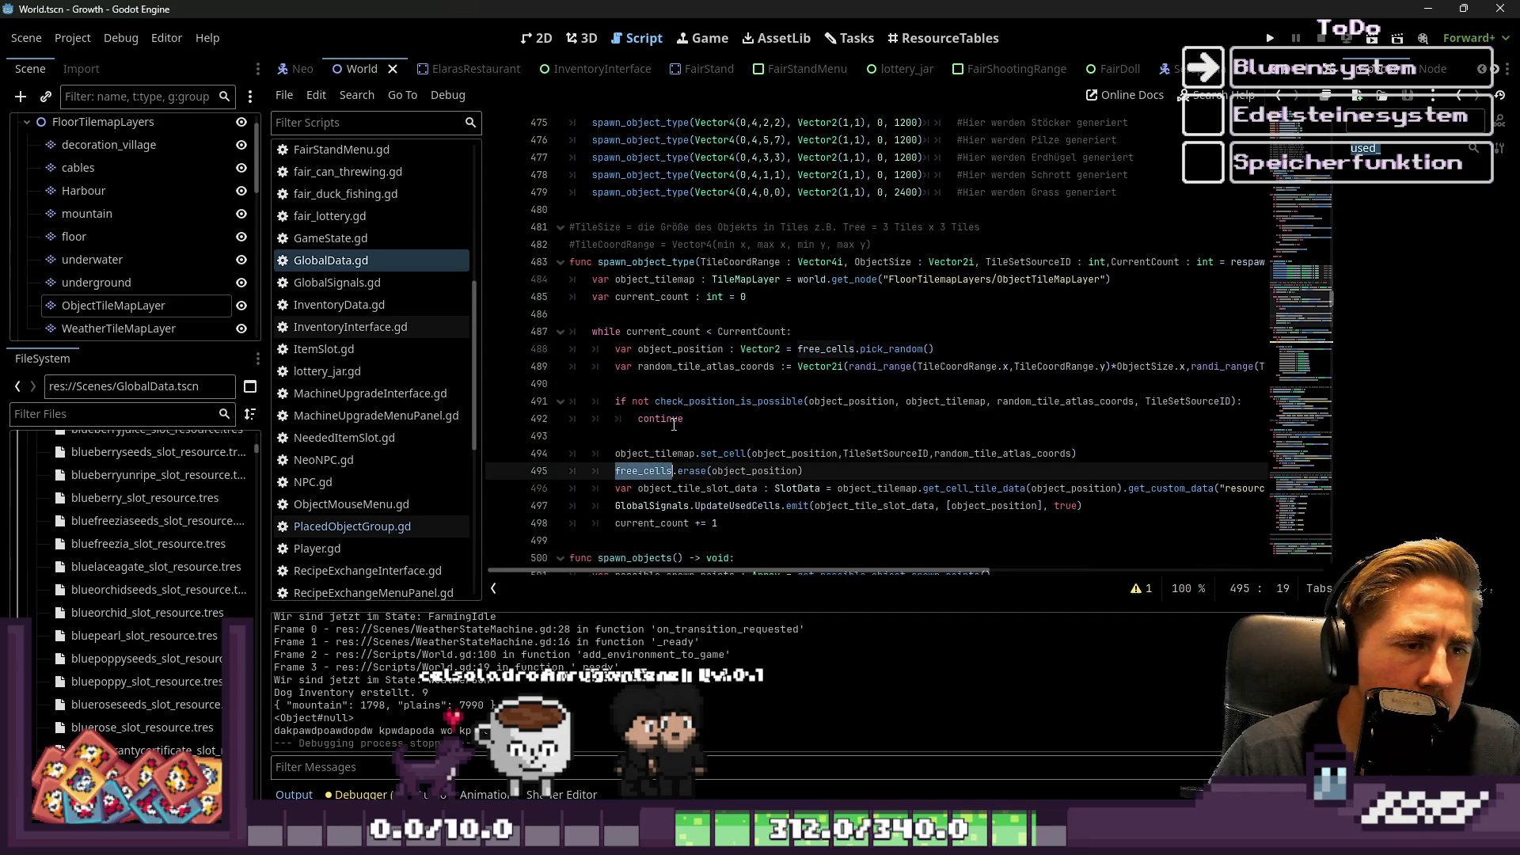
pyautogui.scroll(5, 656, 472)
pyautogui.click(760, 348)
# Open blank lines below the get_free_cells() call in spawn_object.
pyautogui.press('Up')
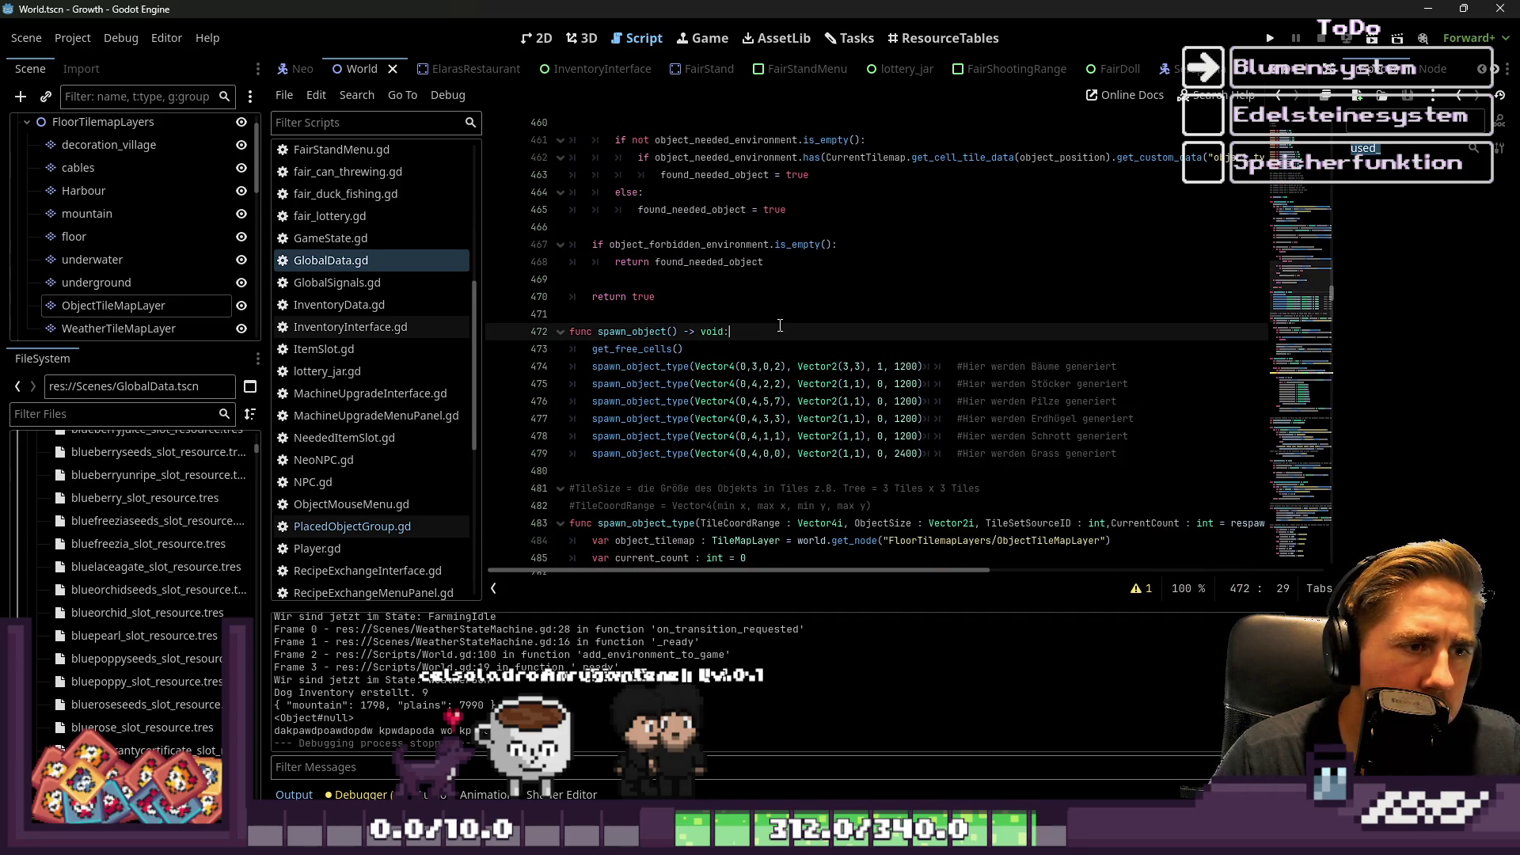
pyautogui.press('Return')
pyautogui.write('pr')
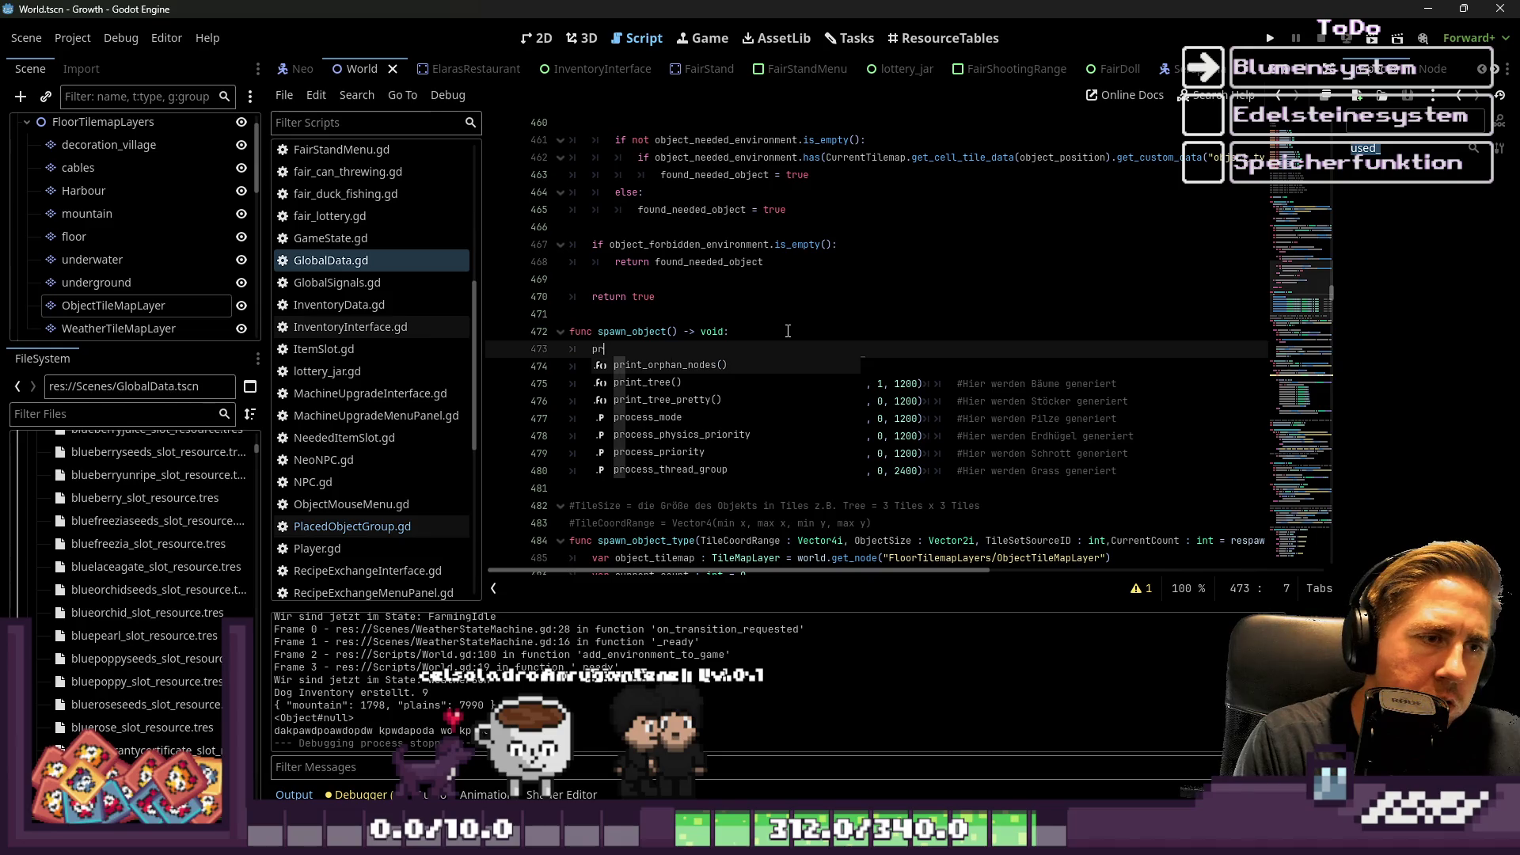
pyautogui.press('BackSpace')
pyautogui.hotkey('alt', 'Down')
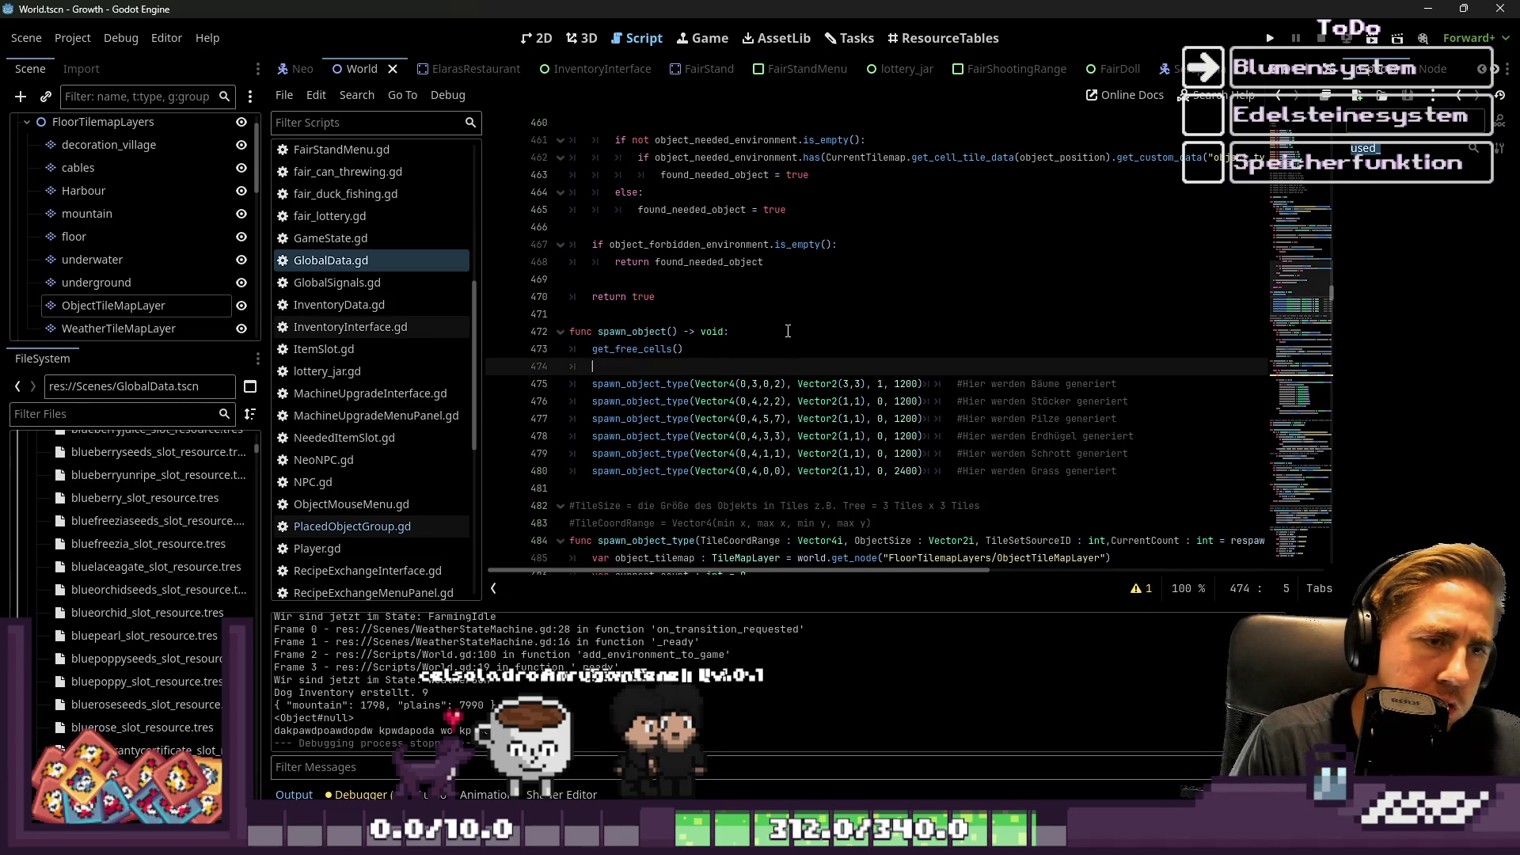
pyautogui.press('Return')
pyautogui.press('Return')
pyautogui.press('Up')
pyautogui.press('Tab')
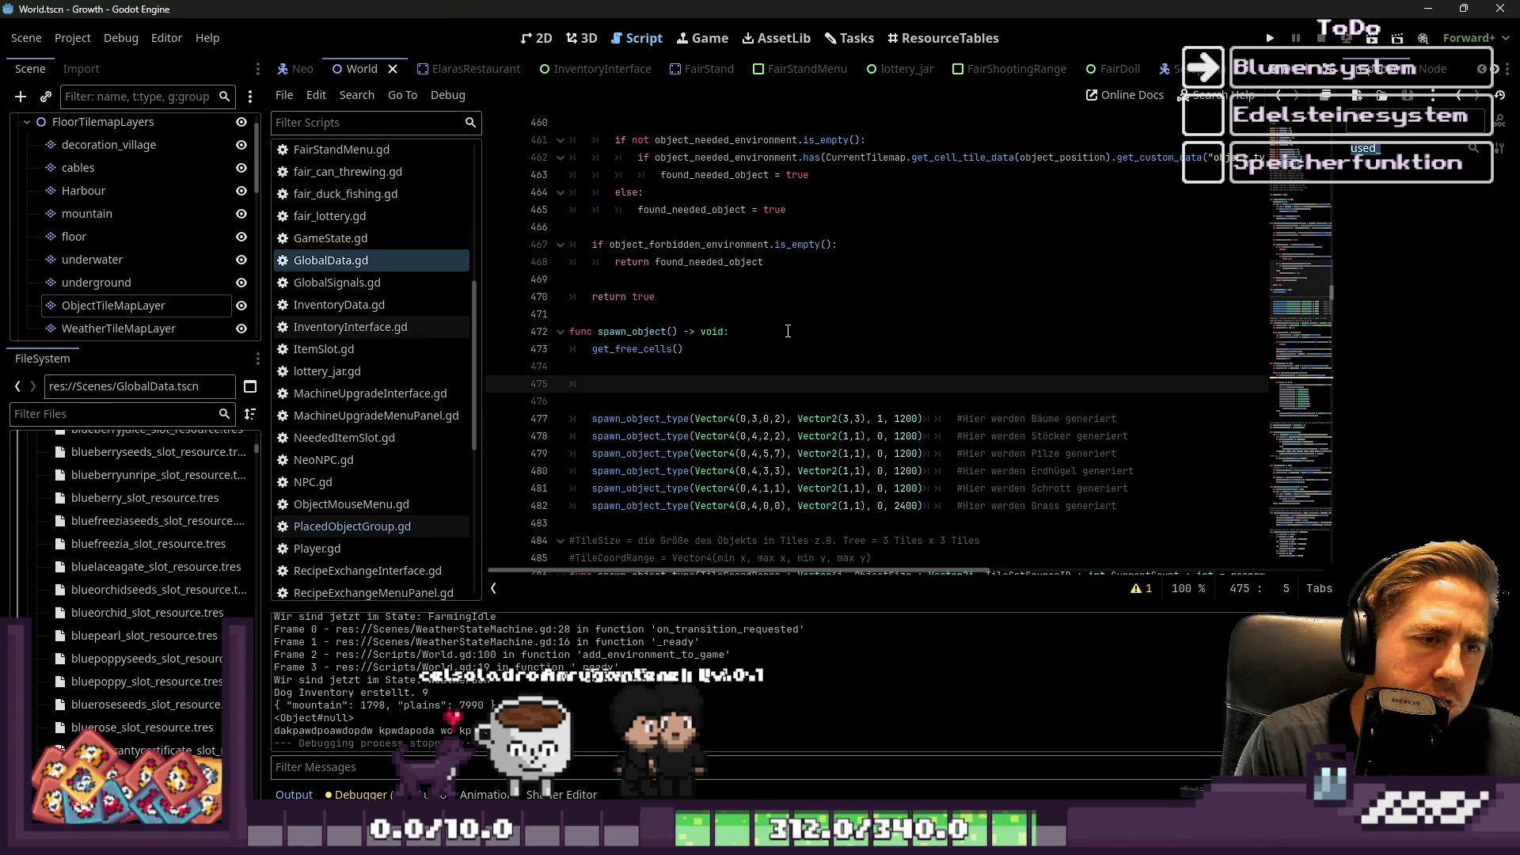
# Write print(free_cells) after get_free_cells() and run the game.
pyautogui.press('BackSpace')
pyautogui.write('i n')
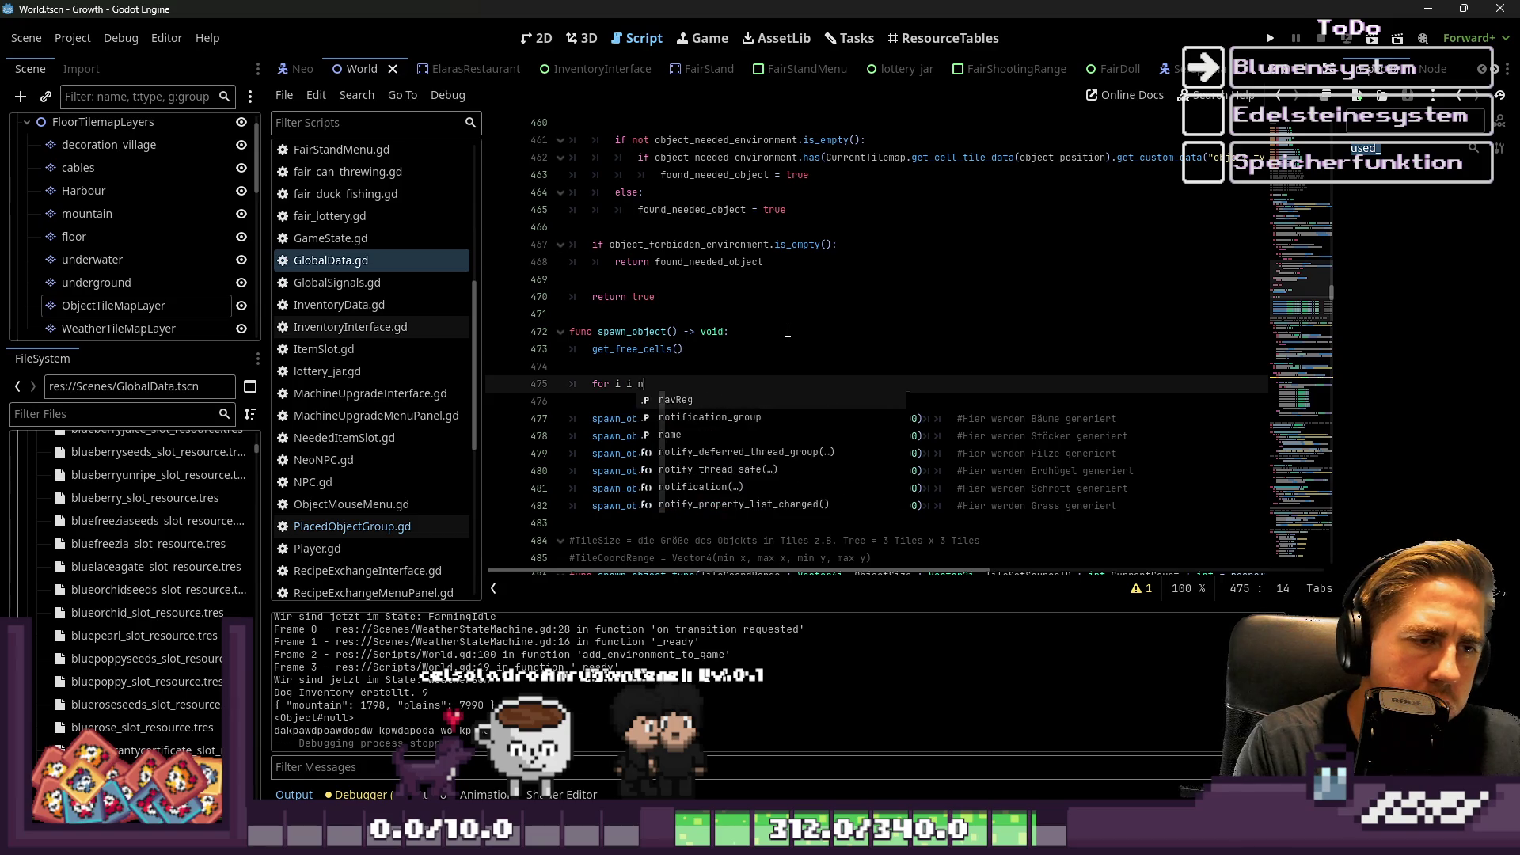
pyautogui.press('BackSpace')
pyautogui.press('BackSpace')
pyautogui.write('n pro')
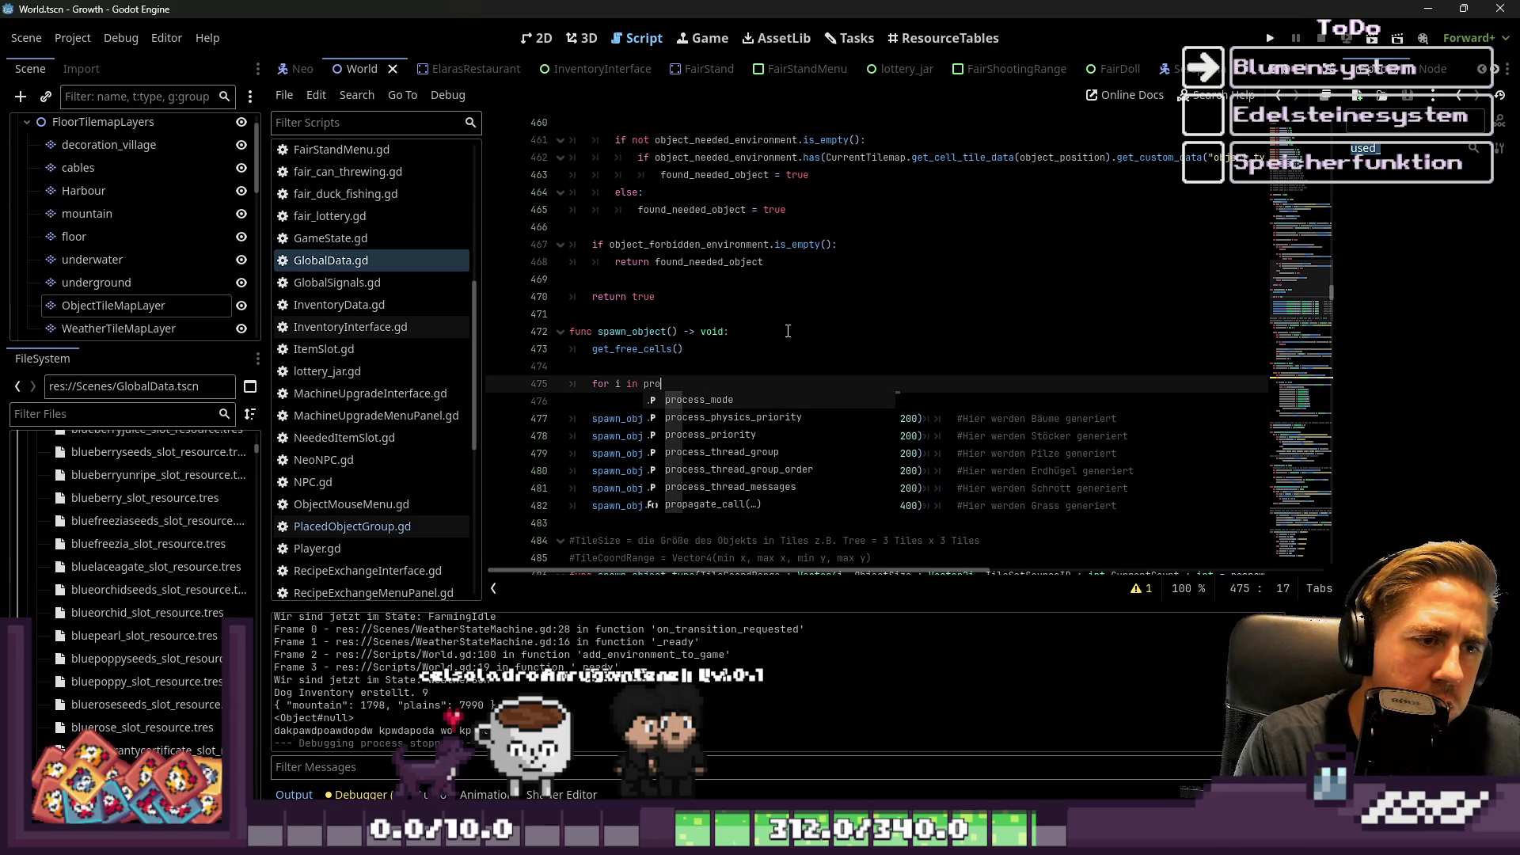
pyautogui.press('BackSpace')
pyautogui.press('BackSpace')
pyautogui.press('BackSpace')
pyautogui.write('free_cells(')
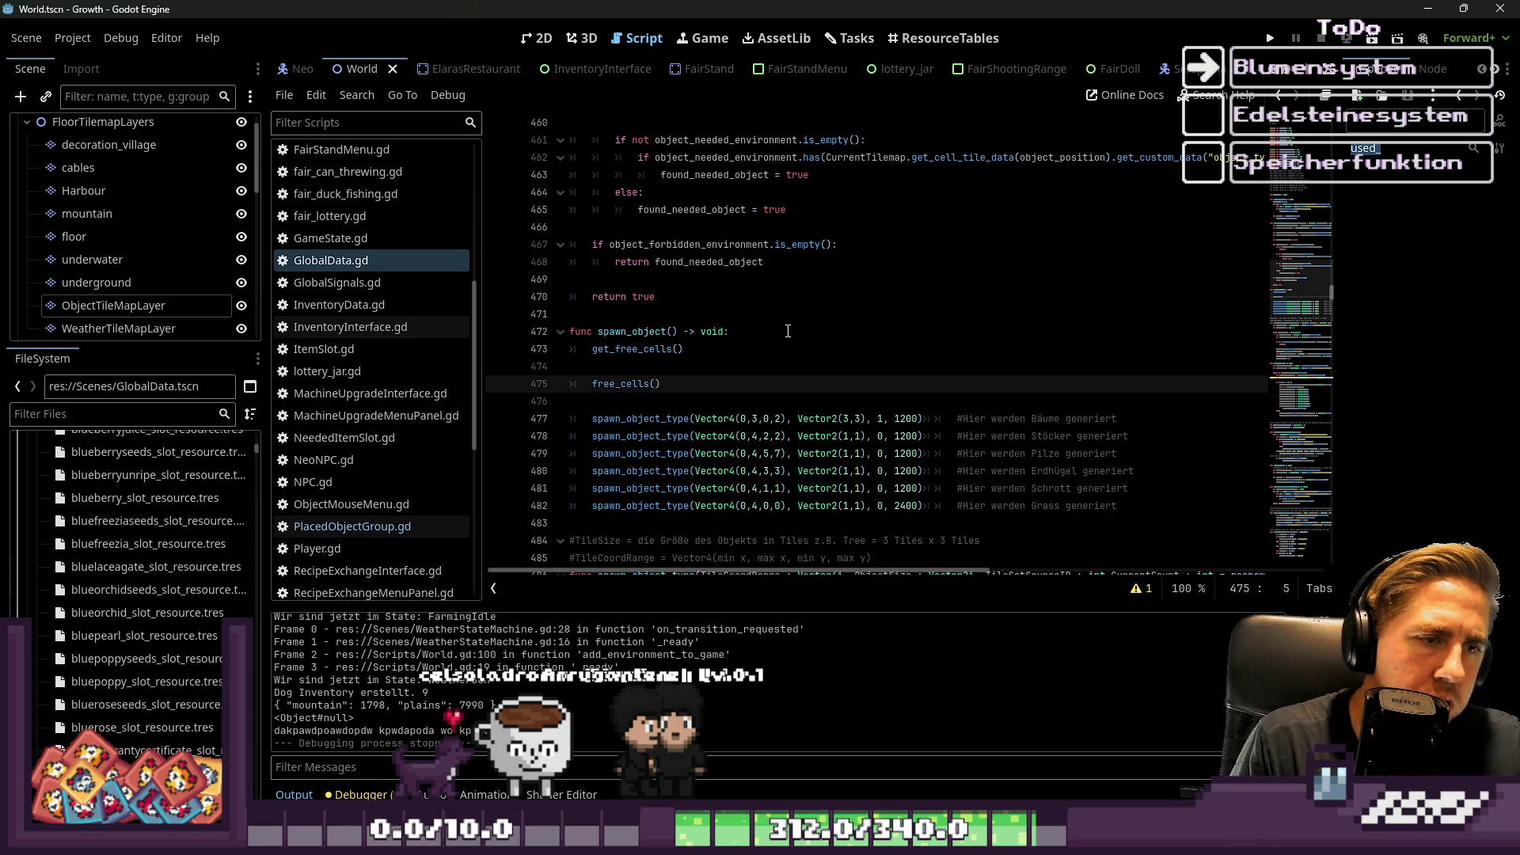
pyautogui.write('print')
pyautogui.hotkey('ctrl', 'shift', 'Right')
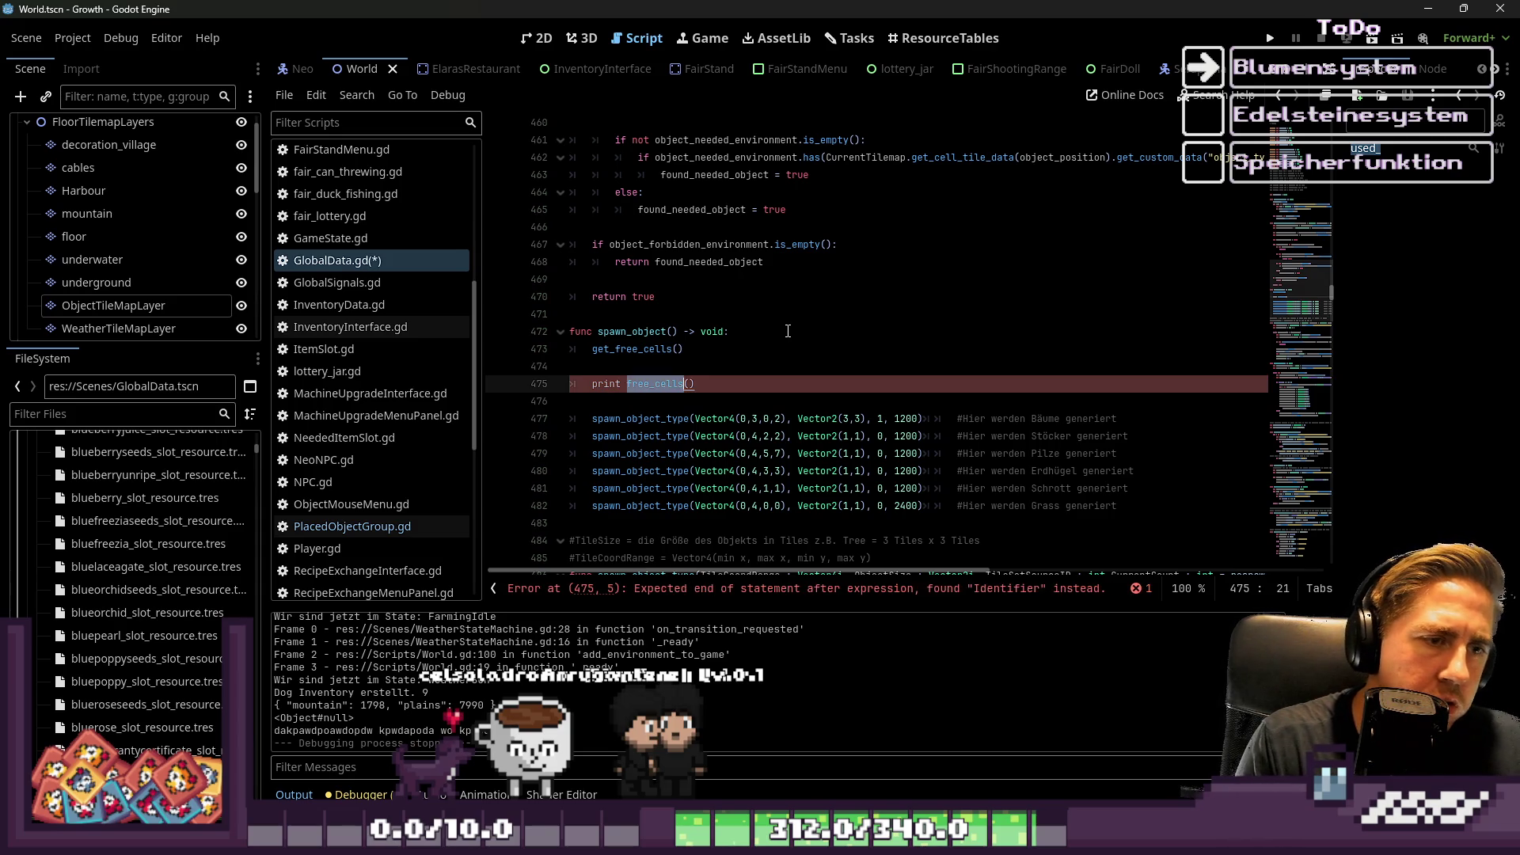
pyautogui.press('BackSpace')
pyautogui.press('BackSpace')
pyautogui.write('(fr')
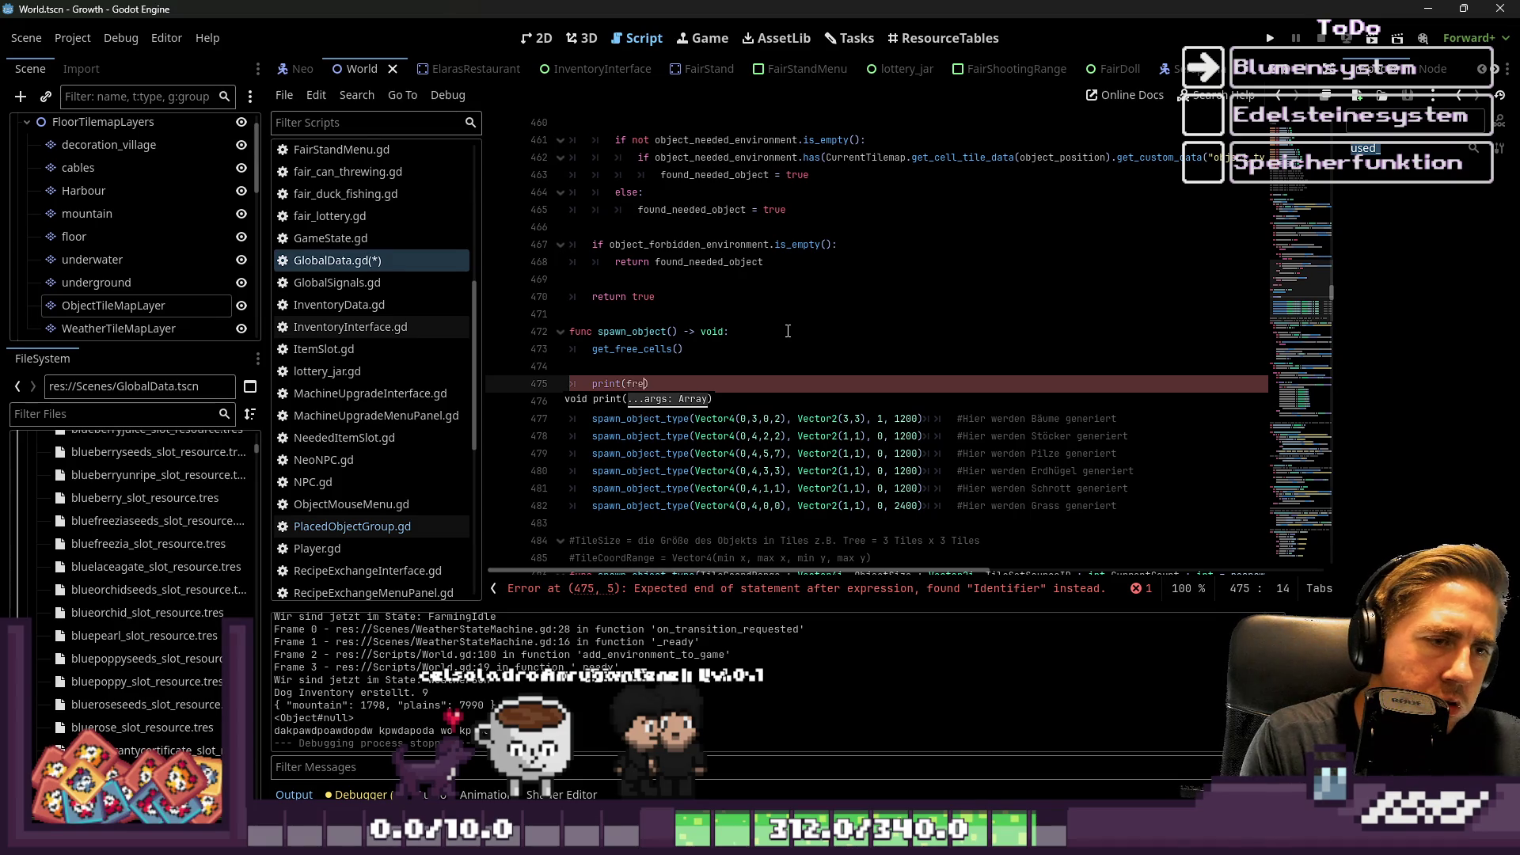
pyautogui.write('ee_cells')
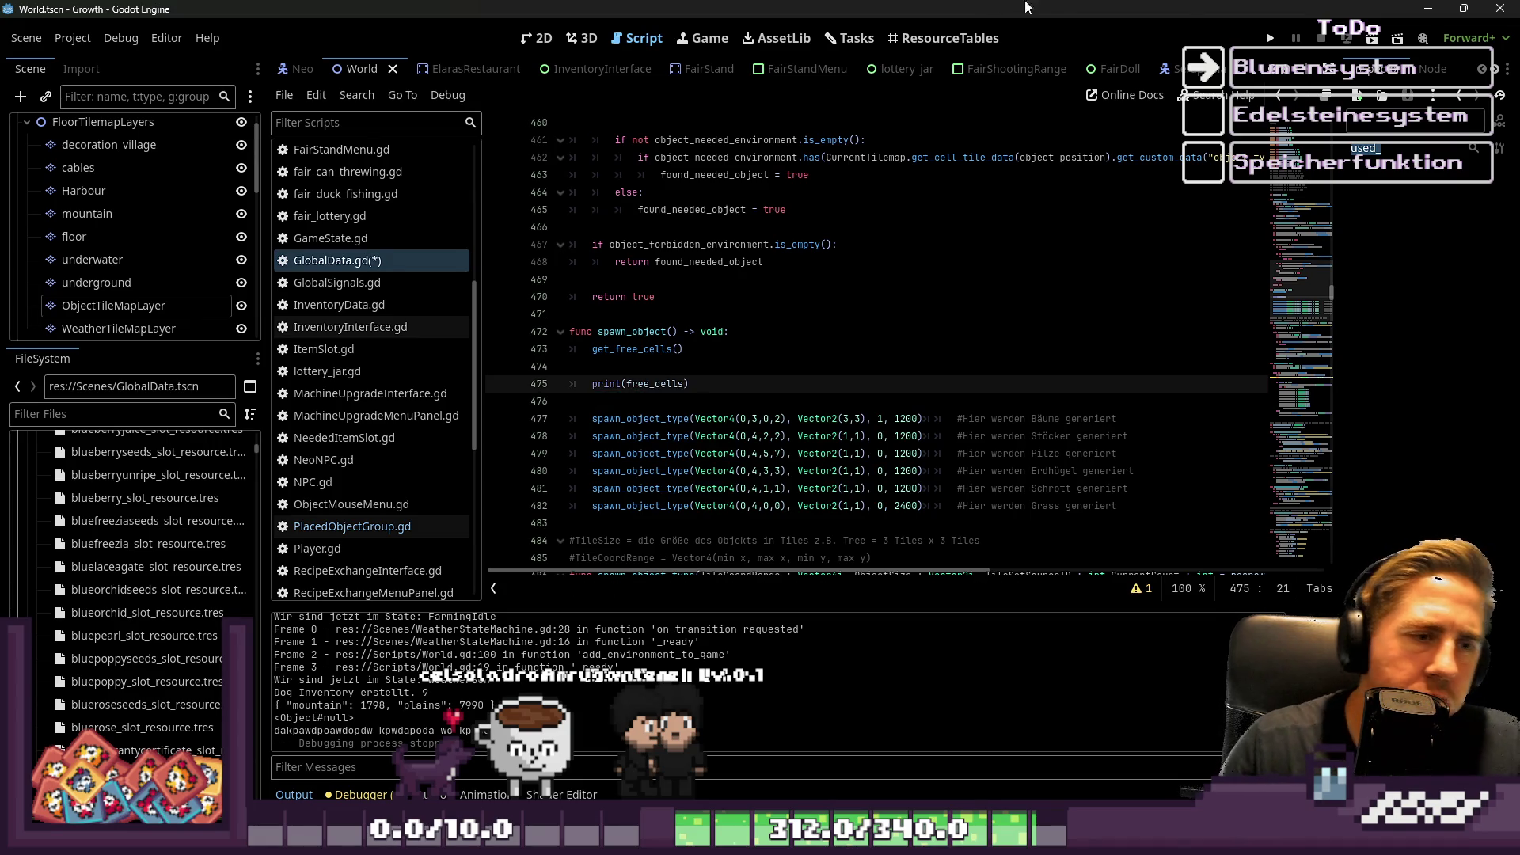
pyautogui.click(1270, 38)
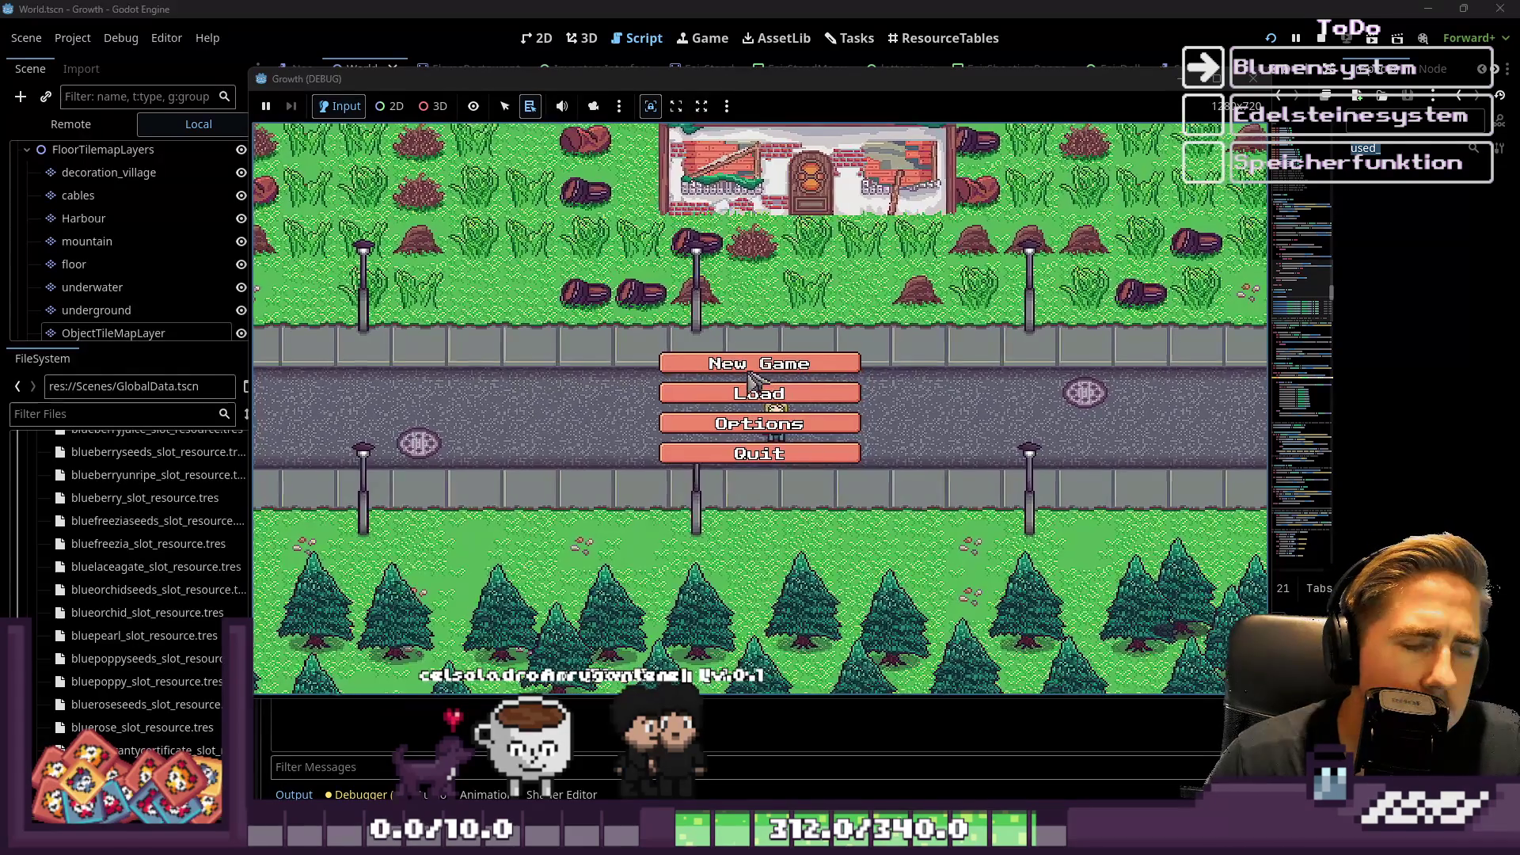
# Start a new game as character '231' and return to the script editor's output log.
pyautogui.click(772, 360)
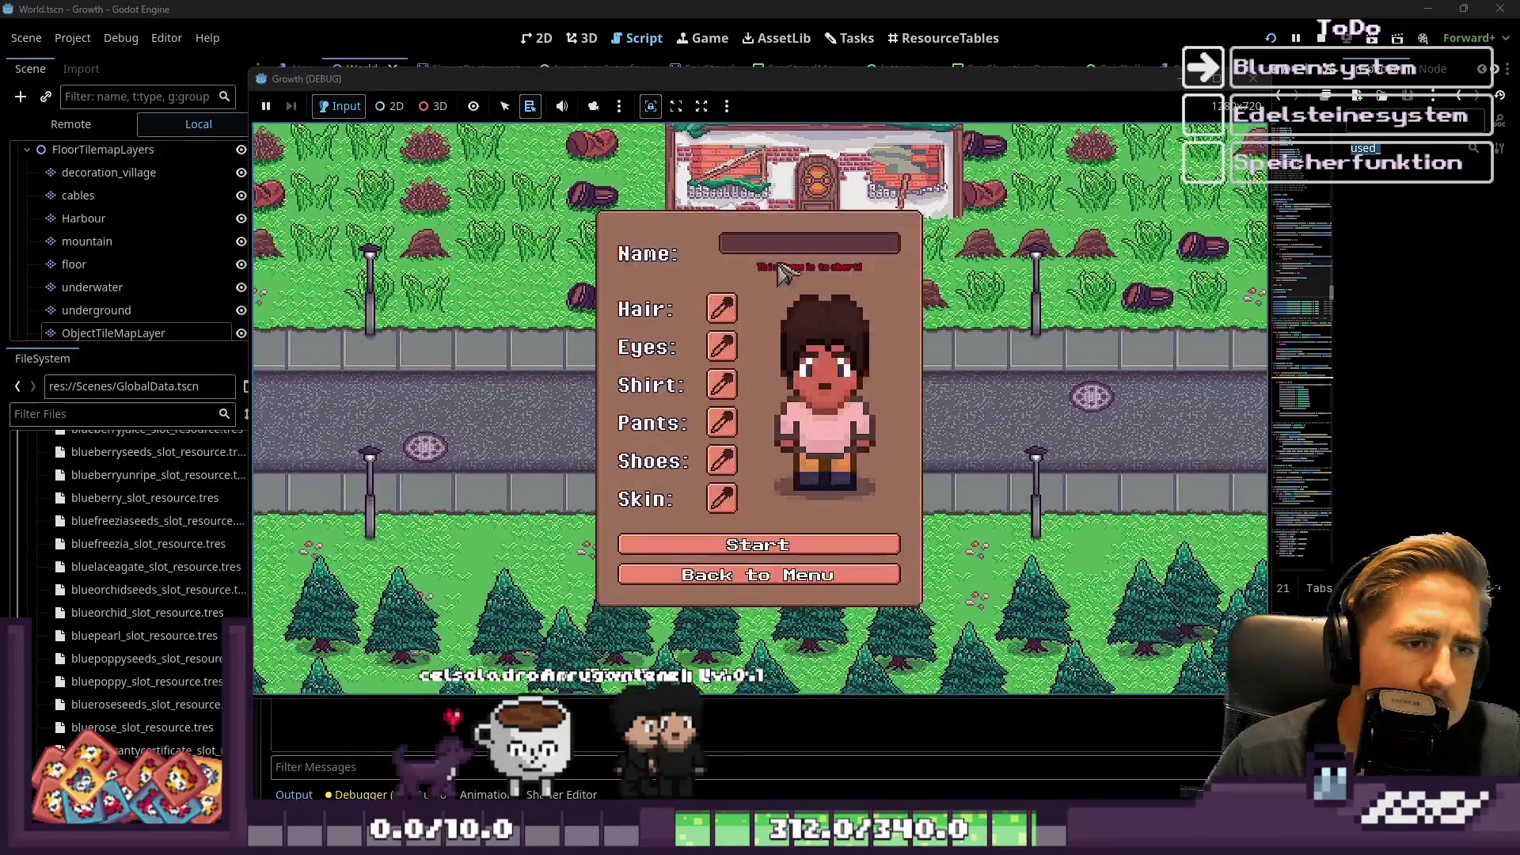
pyautogui.write('231')
pyautogui.click(782, 544)
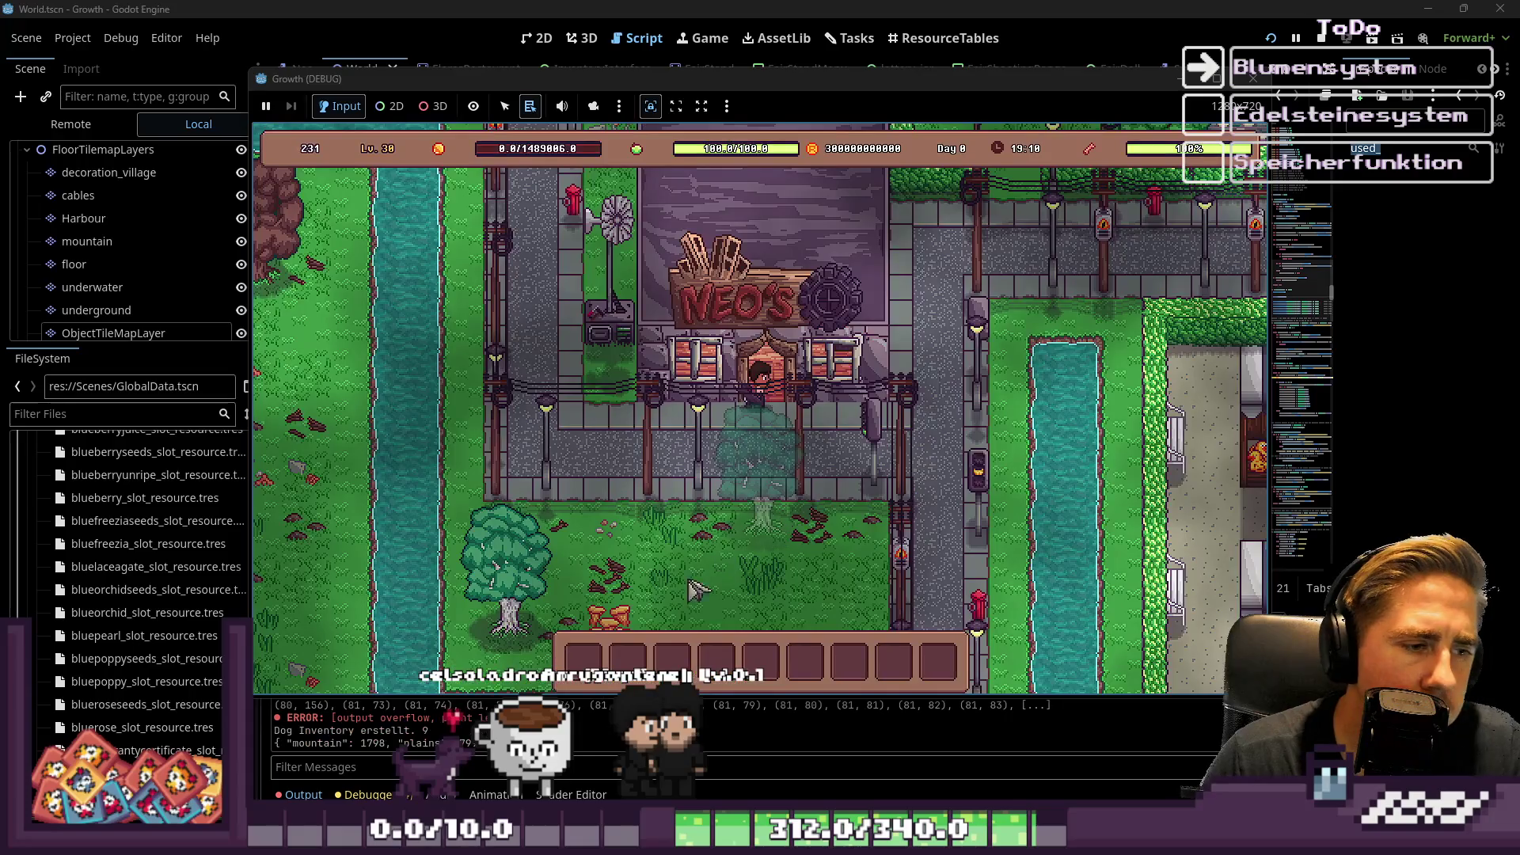
pyautogui.click(569, 696)
pyautogui.click(570, 767)
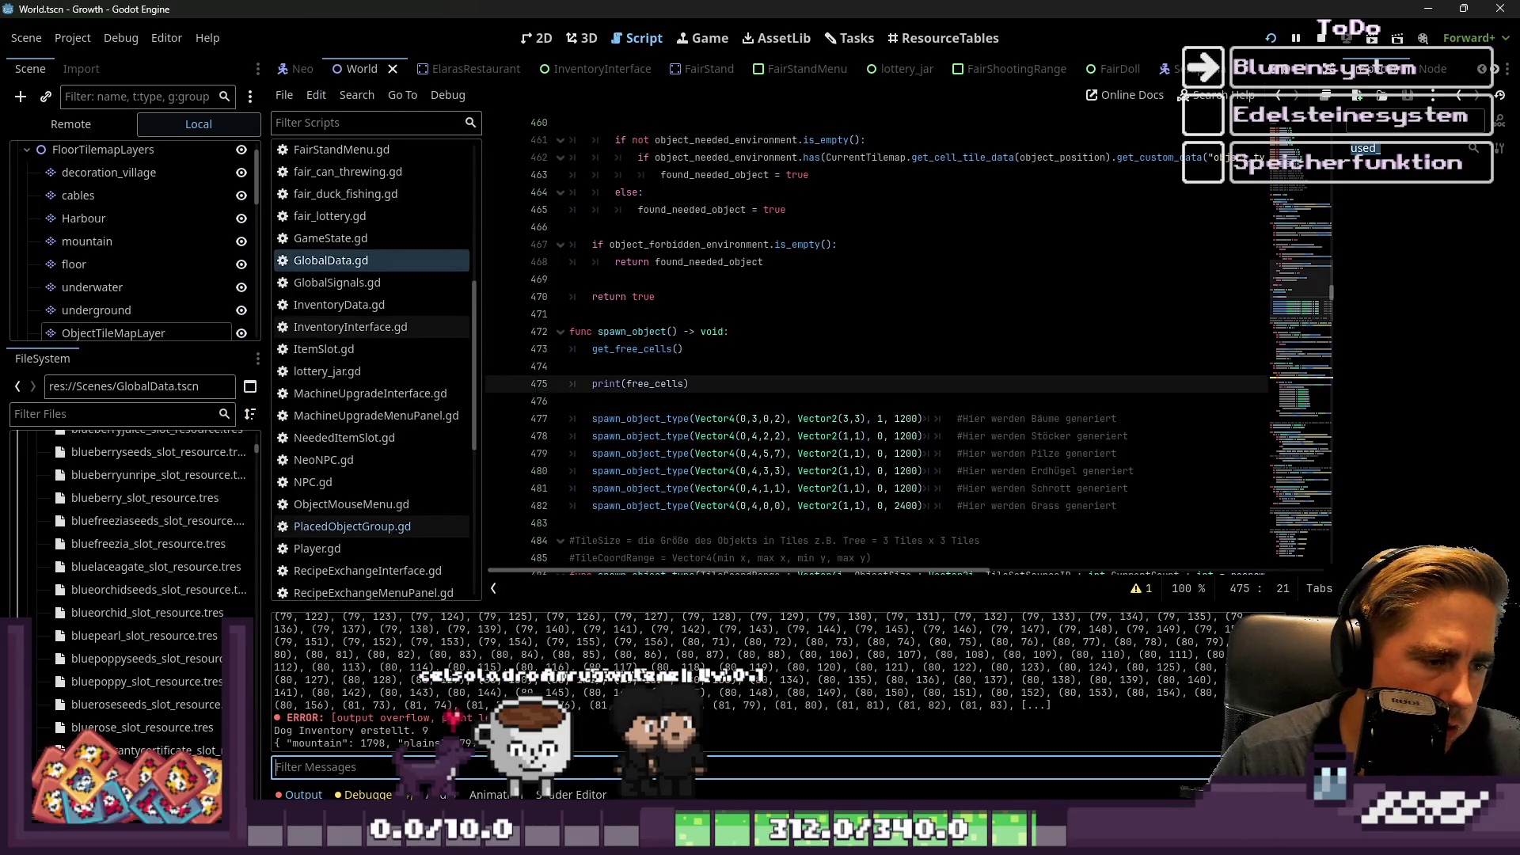
pyautogui.scroll(10, 693, 669)
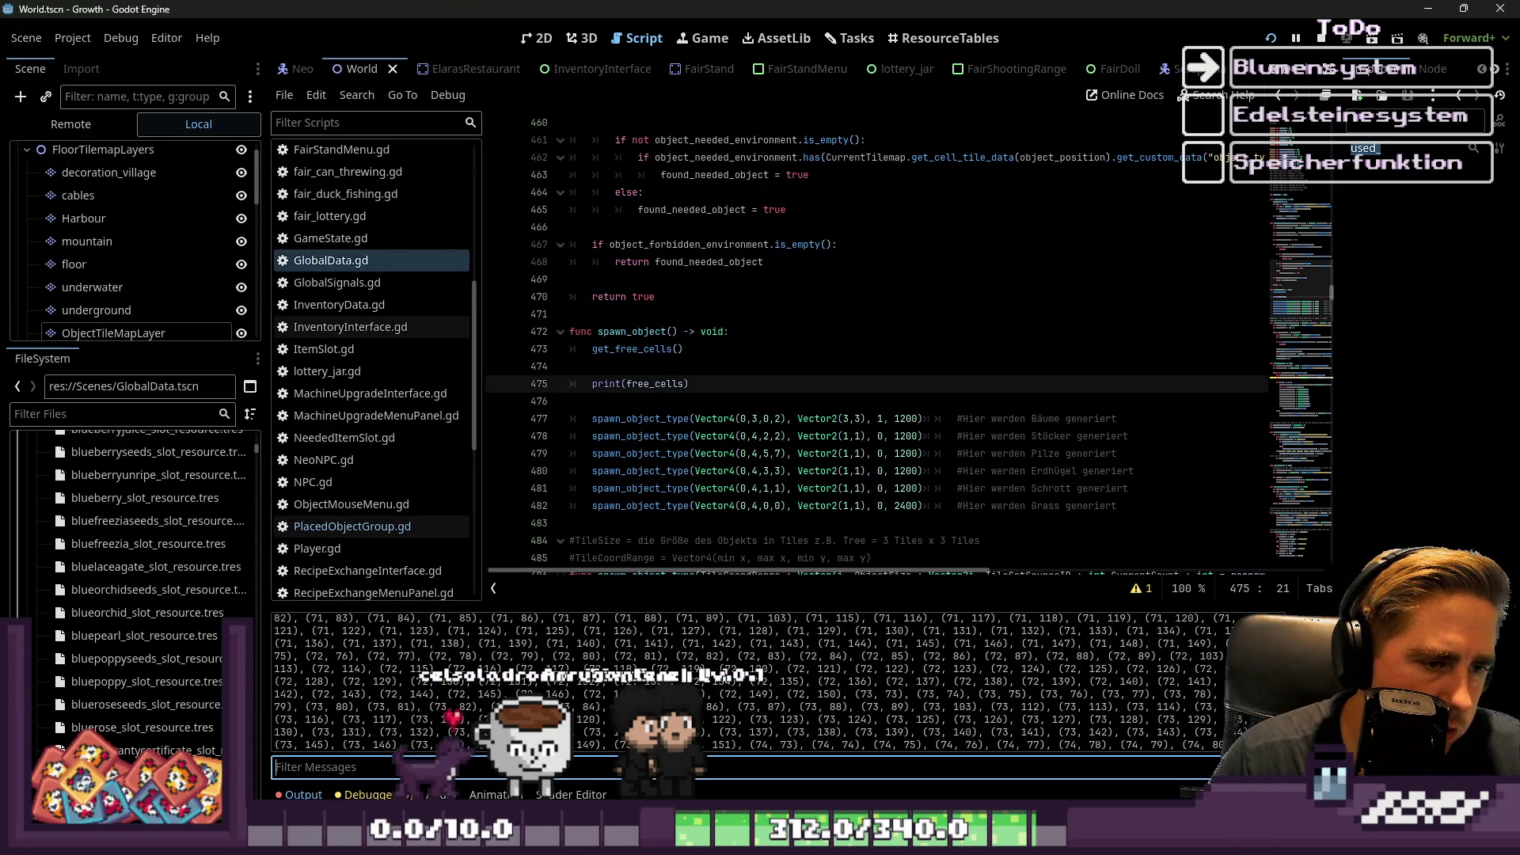
pyautogui.scroll(15, 693, 669)
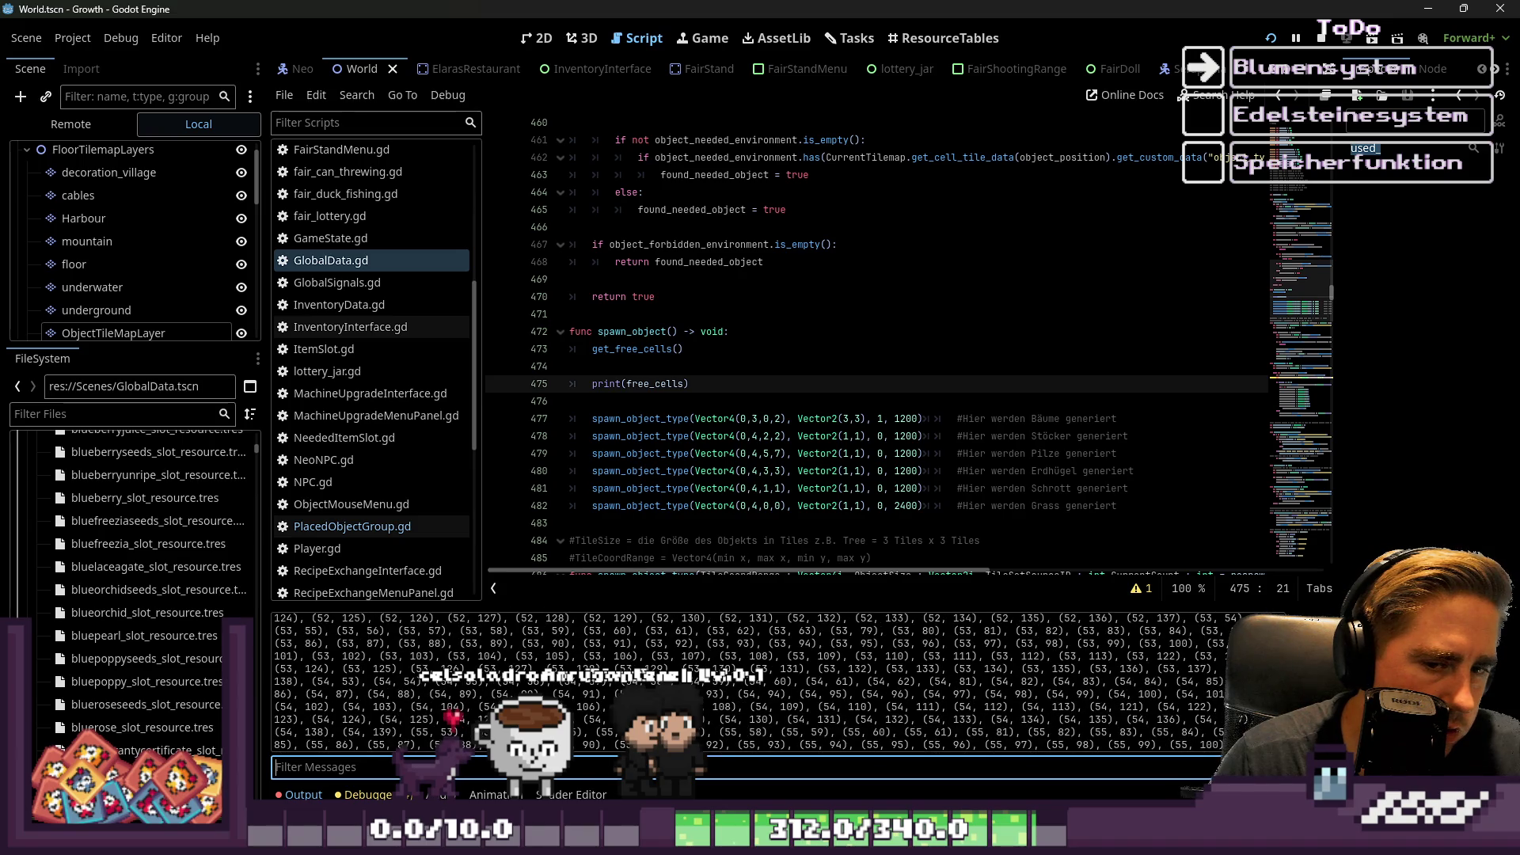
pyautogui.click(276, 690)
pyautogui.moveTo(277, 691)
pyautogui.mouseDown()
pyautogui.moveTo(871, 755)
pyautogui.moveTo(931, 670)
pyautogui.moveTo(911, 756)
pyautogui.moveTo(908, 698)
pyautogui.moveTo(1008, 700)
pyautogui.moveTo(989, 748)
pyautogui.moveTo(820, 648)
pyautogui.moveTo(1021, 671)
pyautogui.mouseUp()
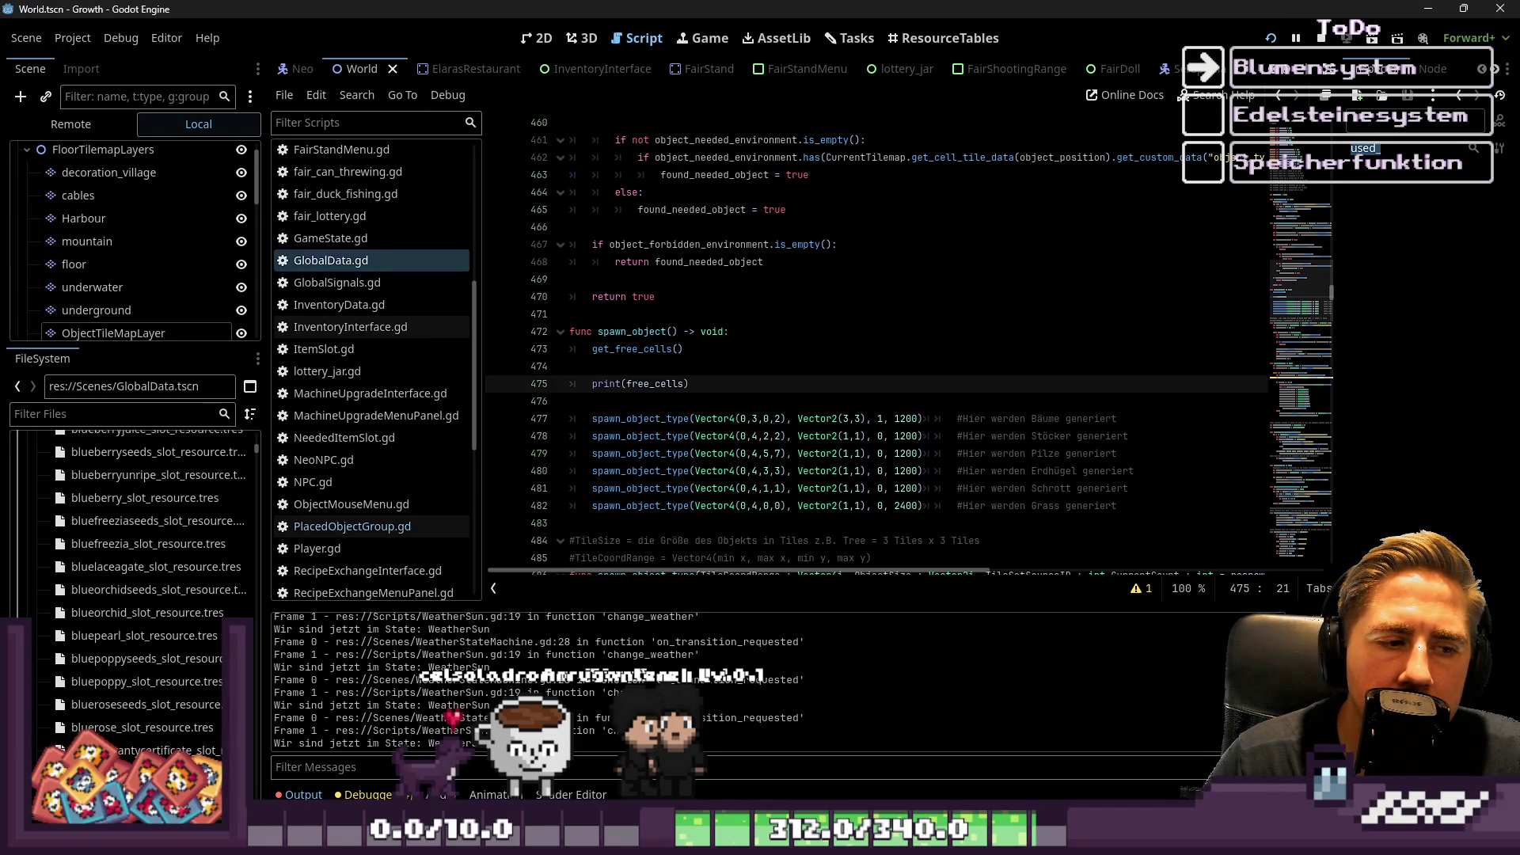
# Stop and rerun the game, then scroll the Output panel through the printed free_cells coordinates.
pyautogui.click(1321, 38)
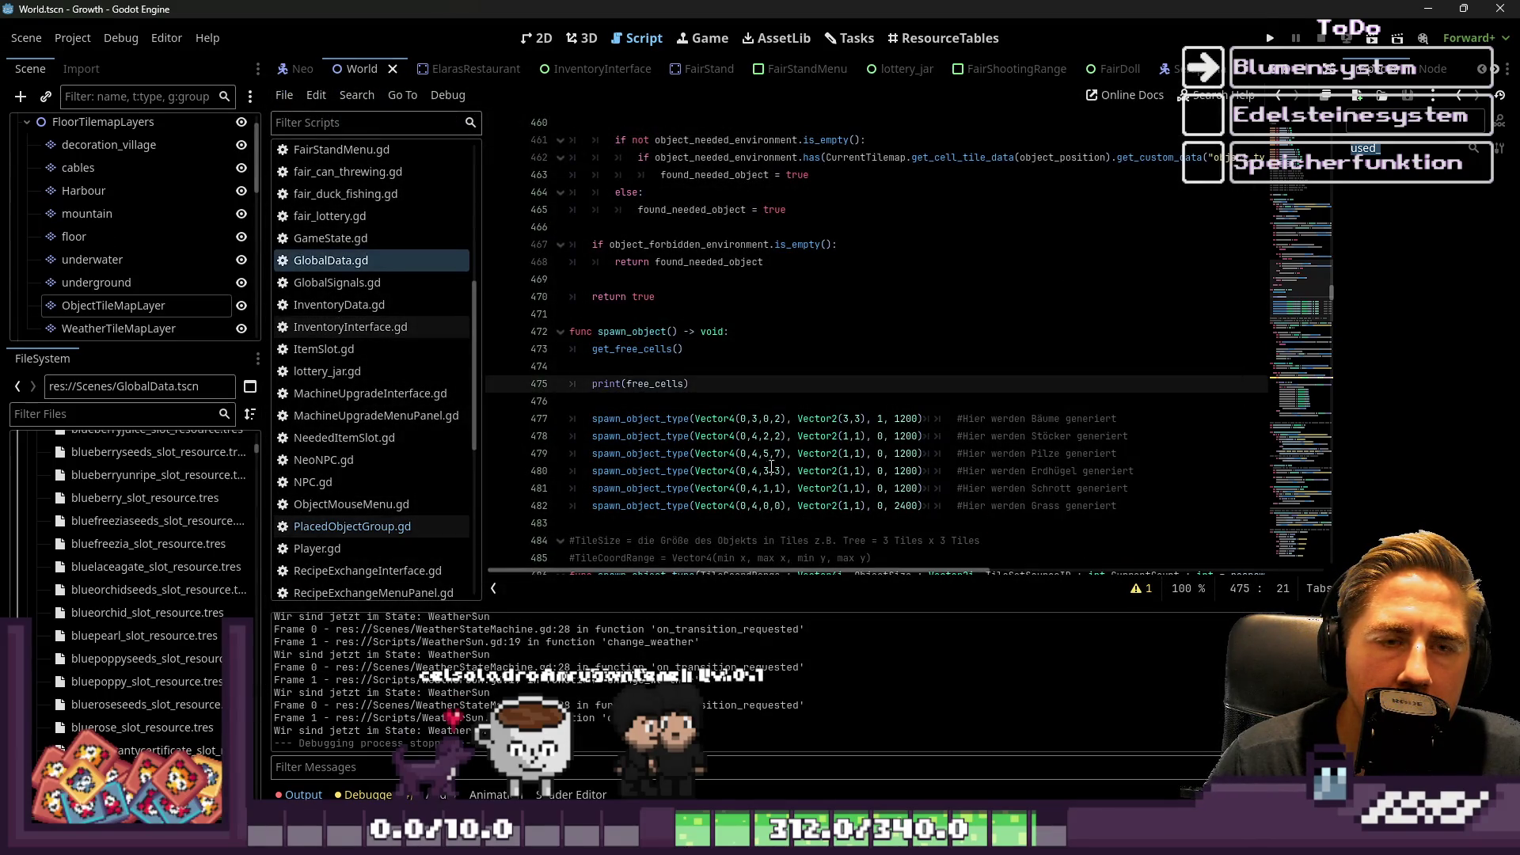
pyautogui.scroll(-3, 771, 467)
pyautogui.click(742, 332)
pyautogui.press('F5')
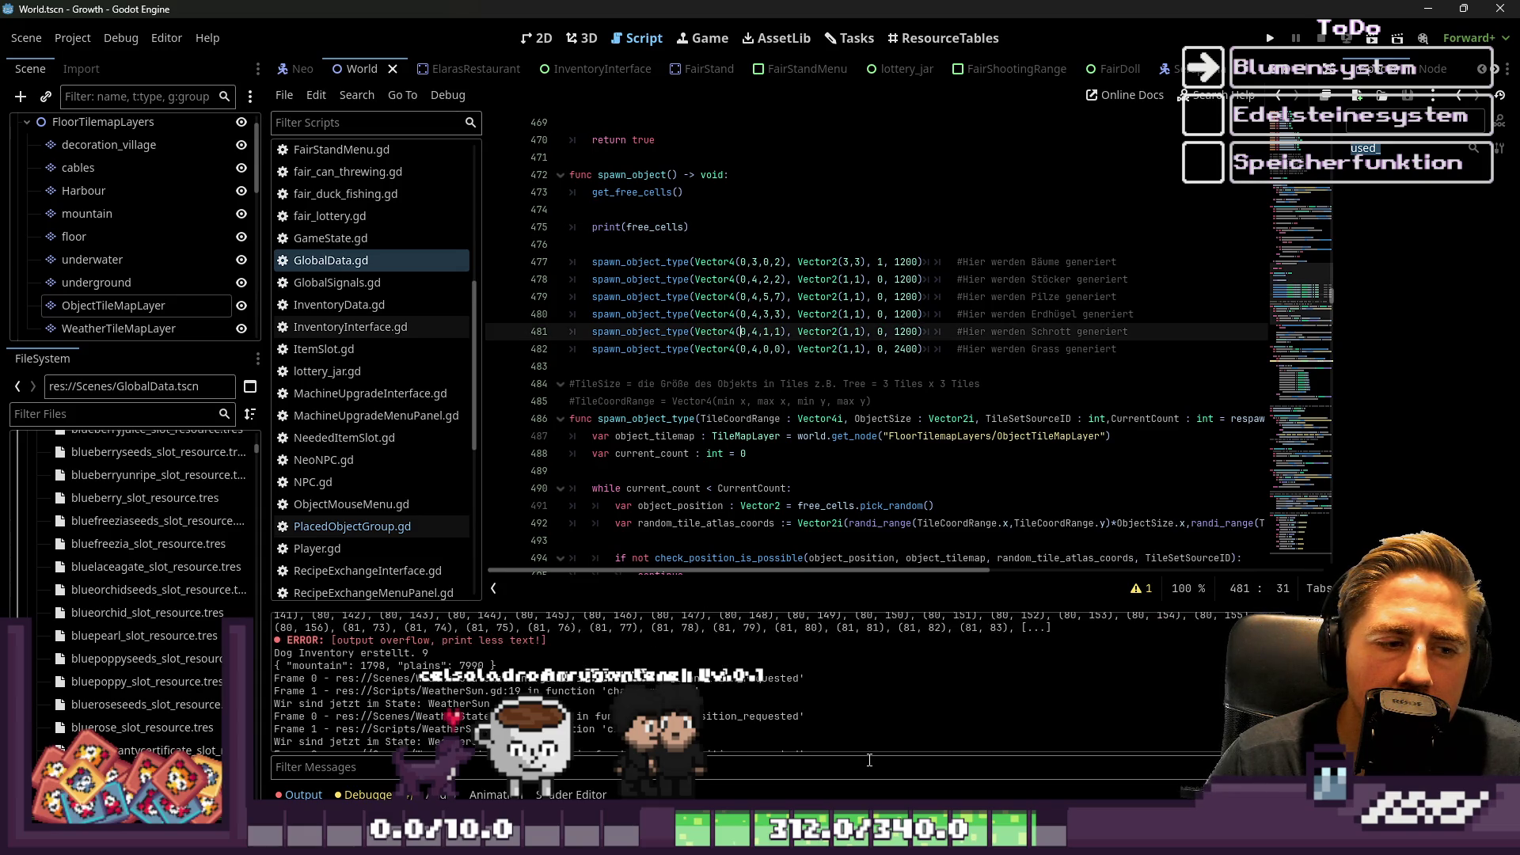
pyautogui.scroll(6, 870, 717)
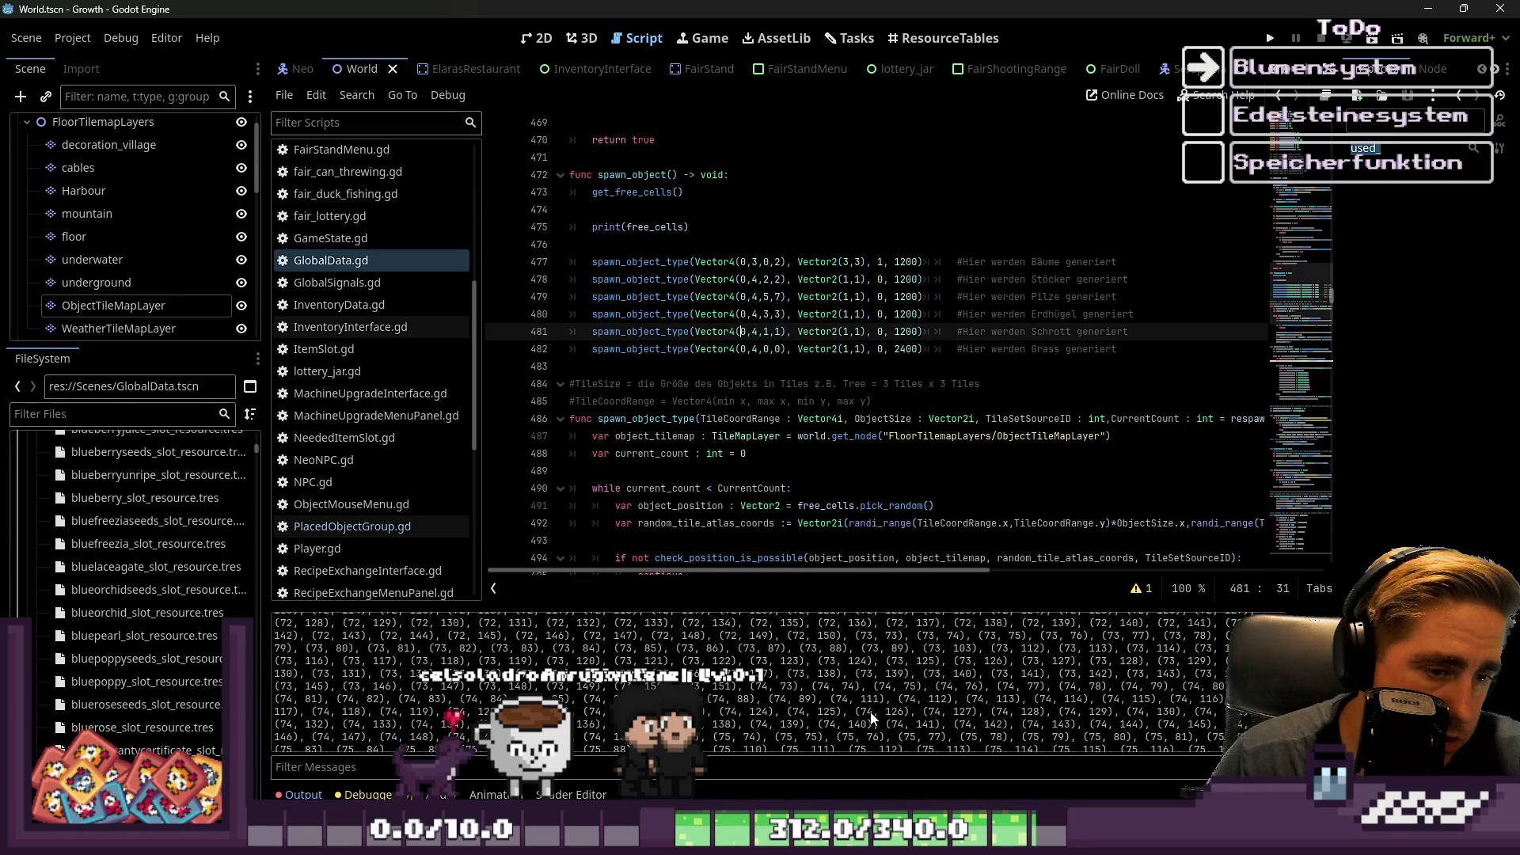
pyautogui.scroll(3, 870, 717)
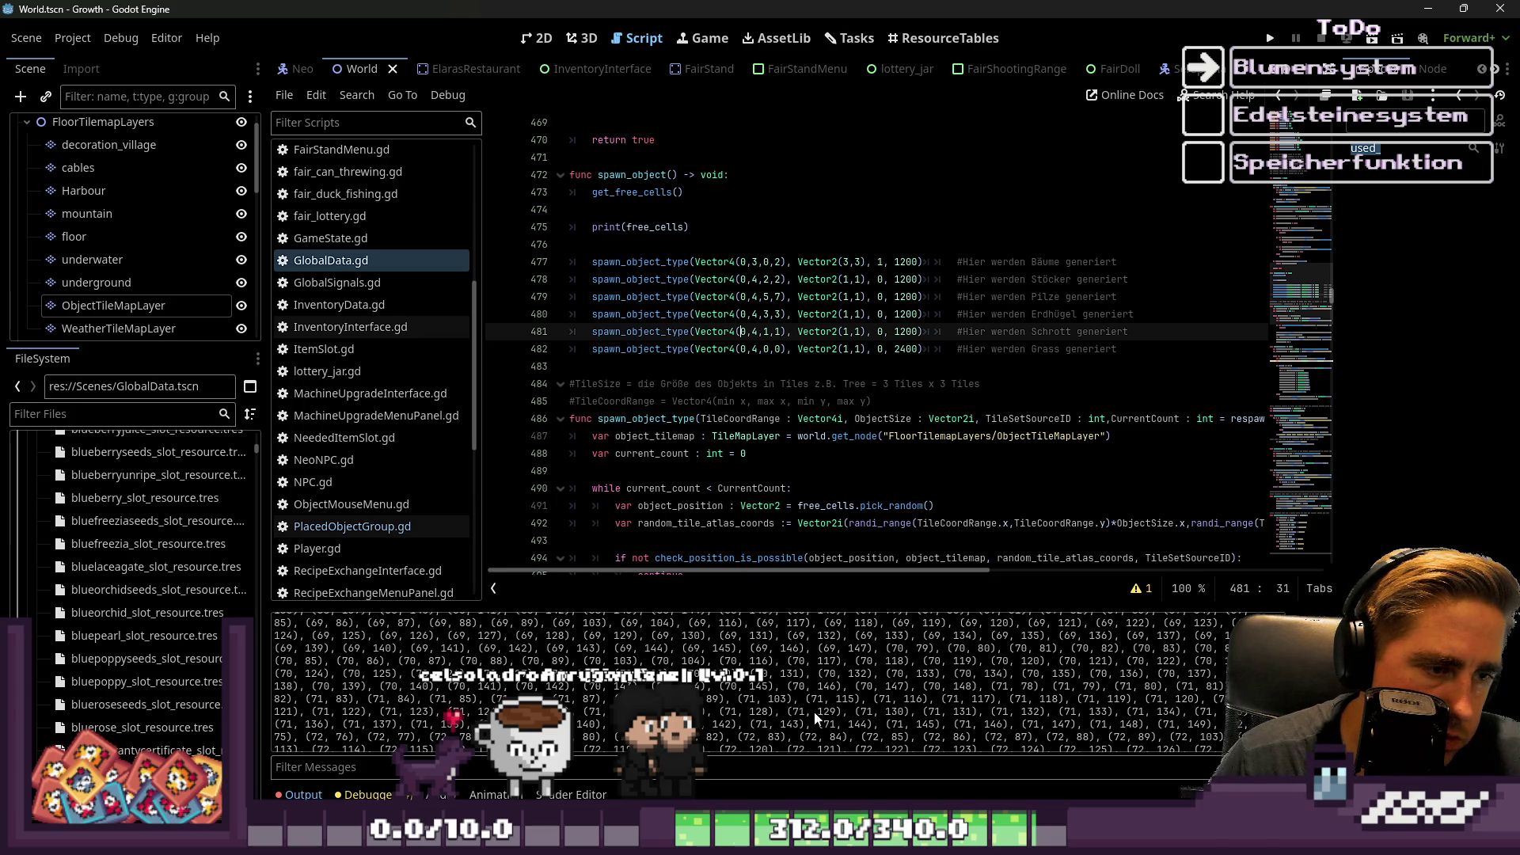
pyautogui.doubleClick(490, 648)
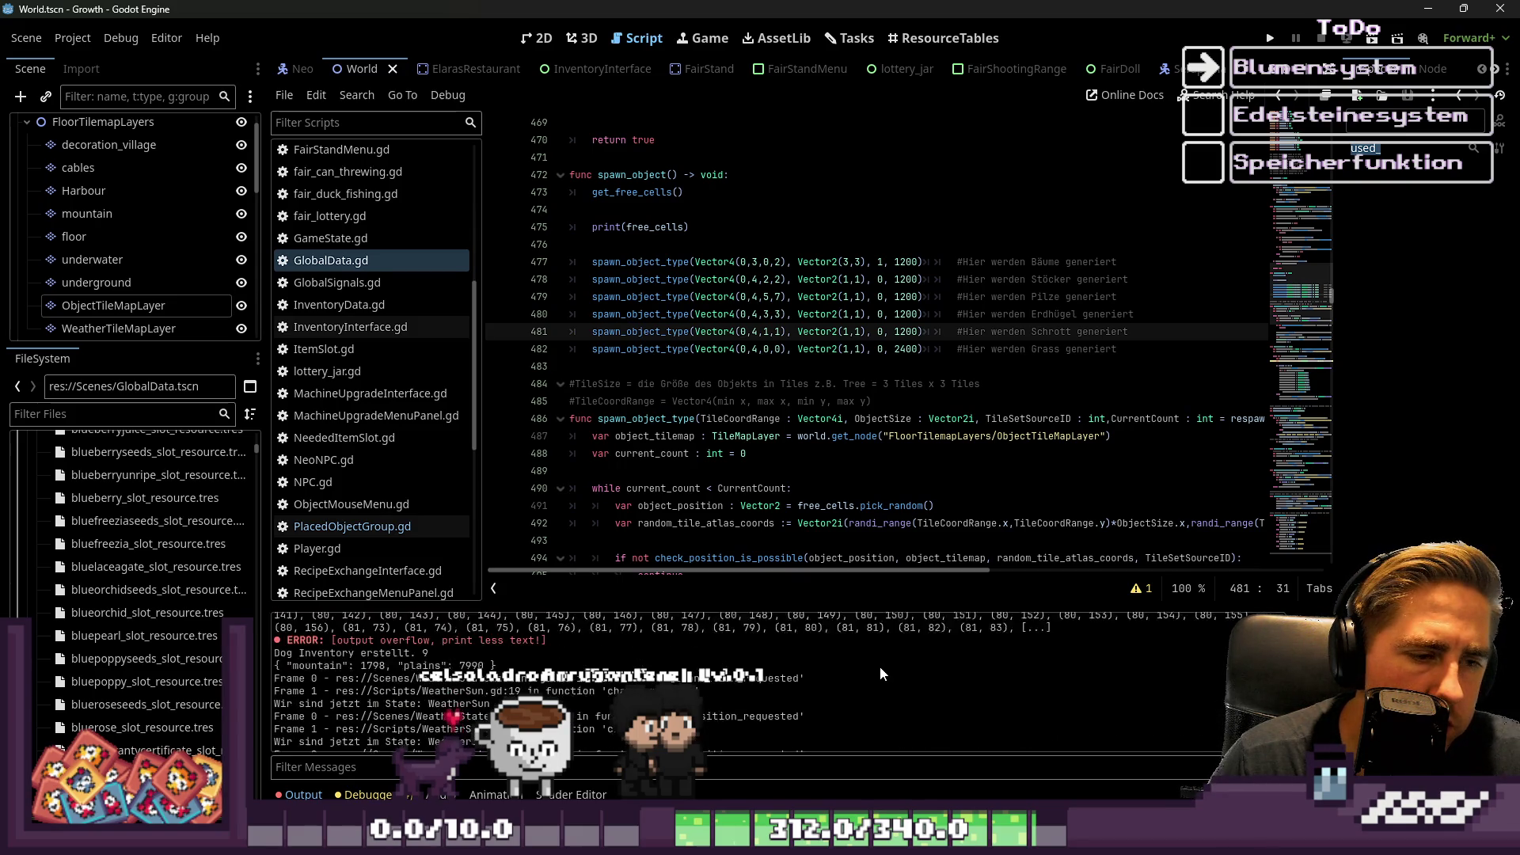
pyautogui.scroll(20, 880, 674)
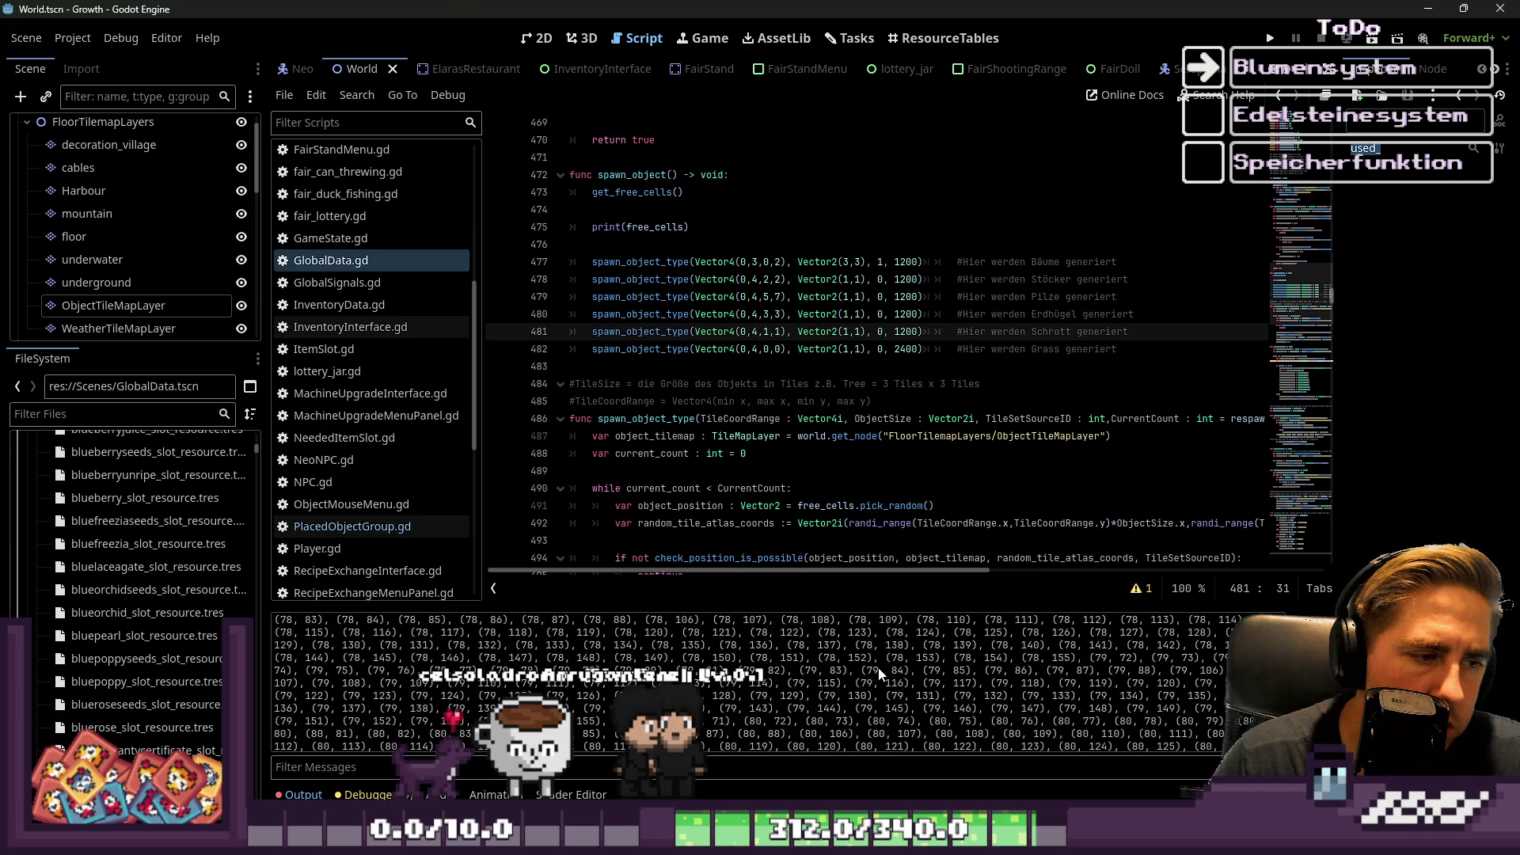
pyautogui.scroll(20, 880, 662)
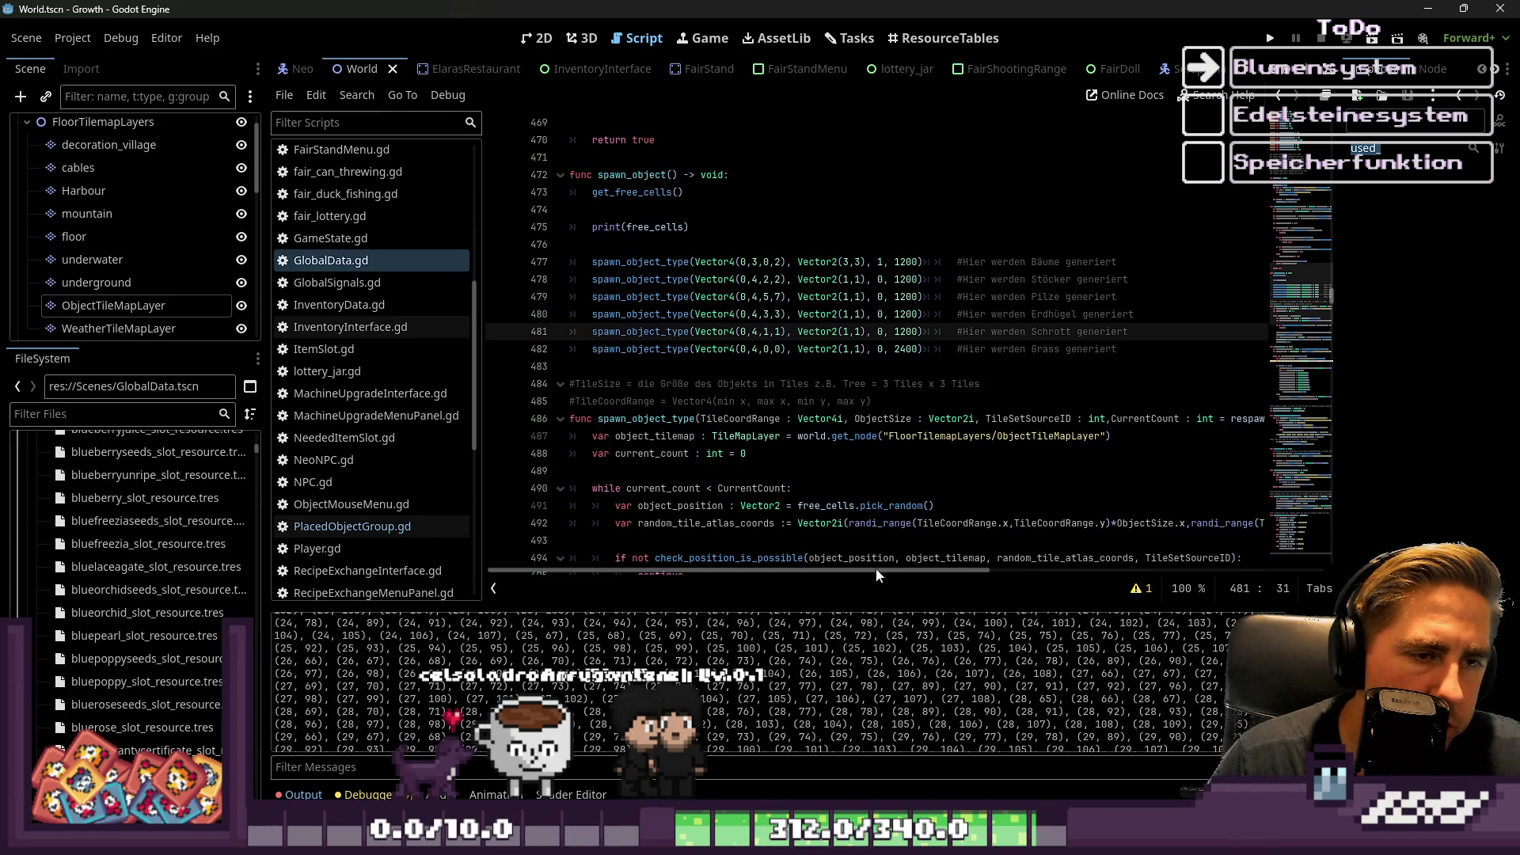
pyautogui.scroll(-8, 861, 355)
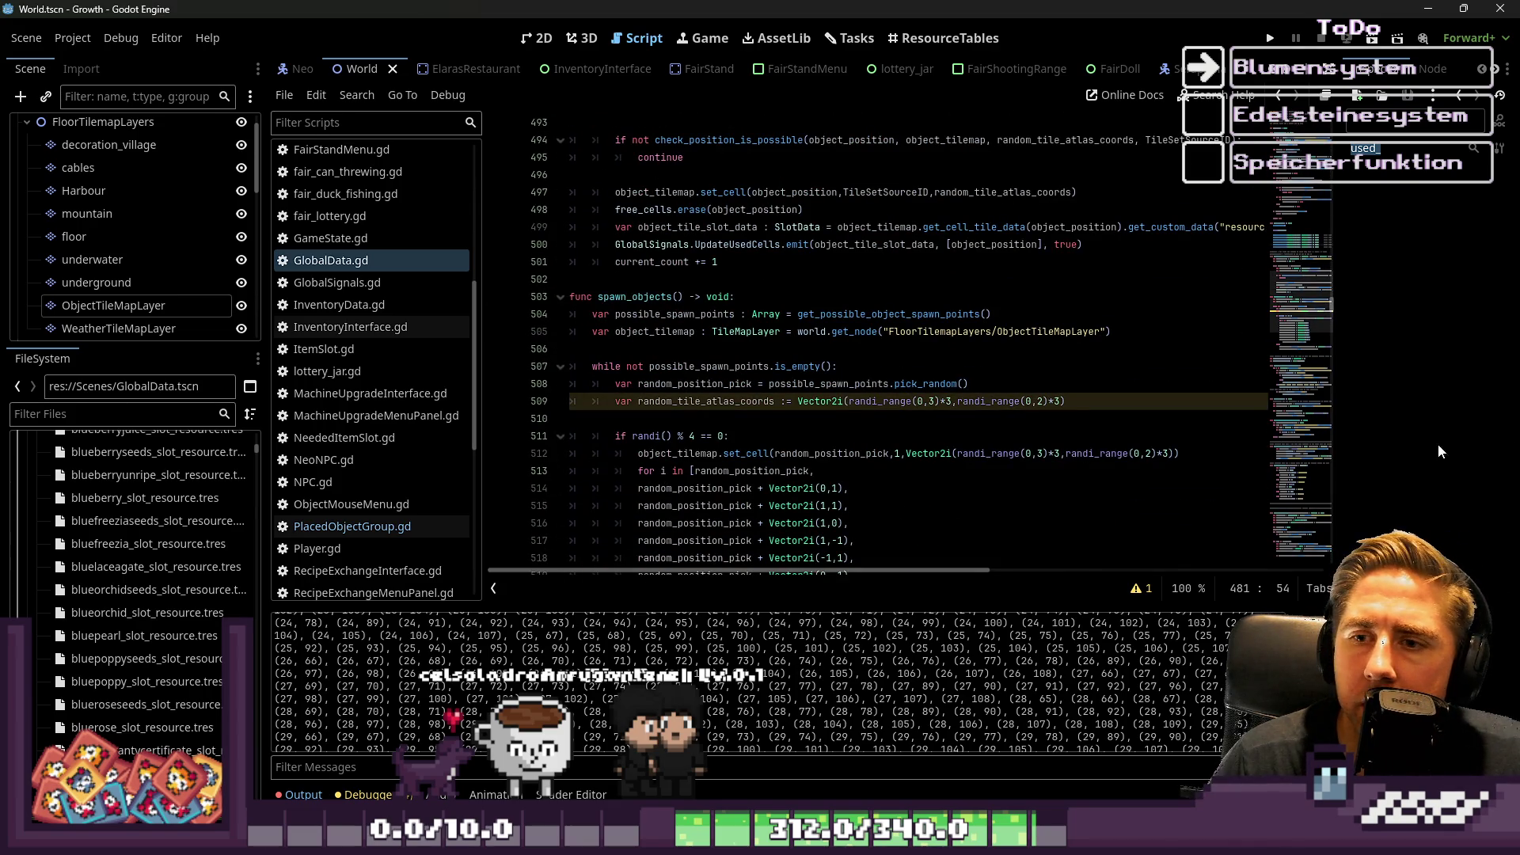
pyautogui.scroll(-1, 698, 385)
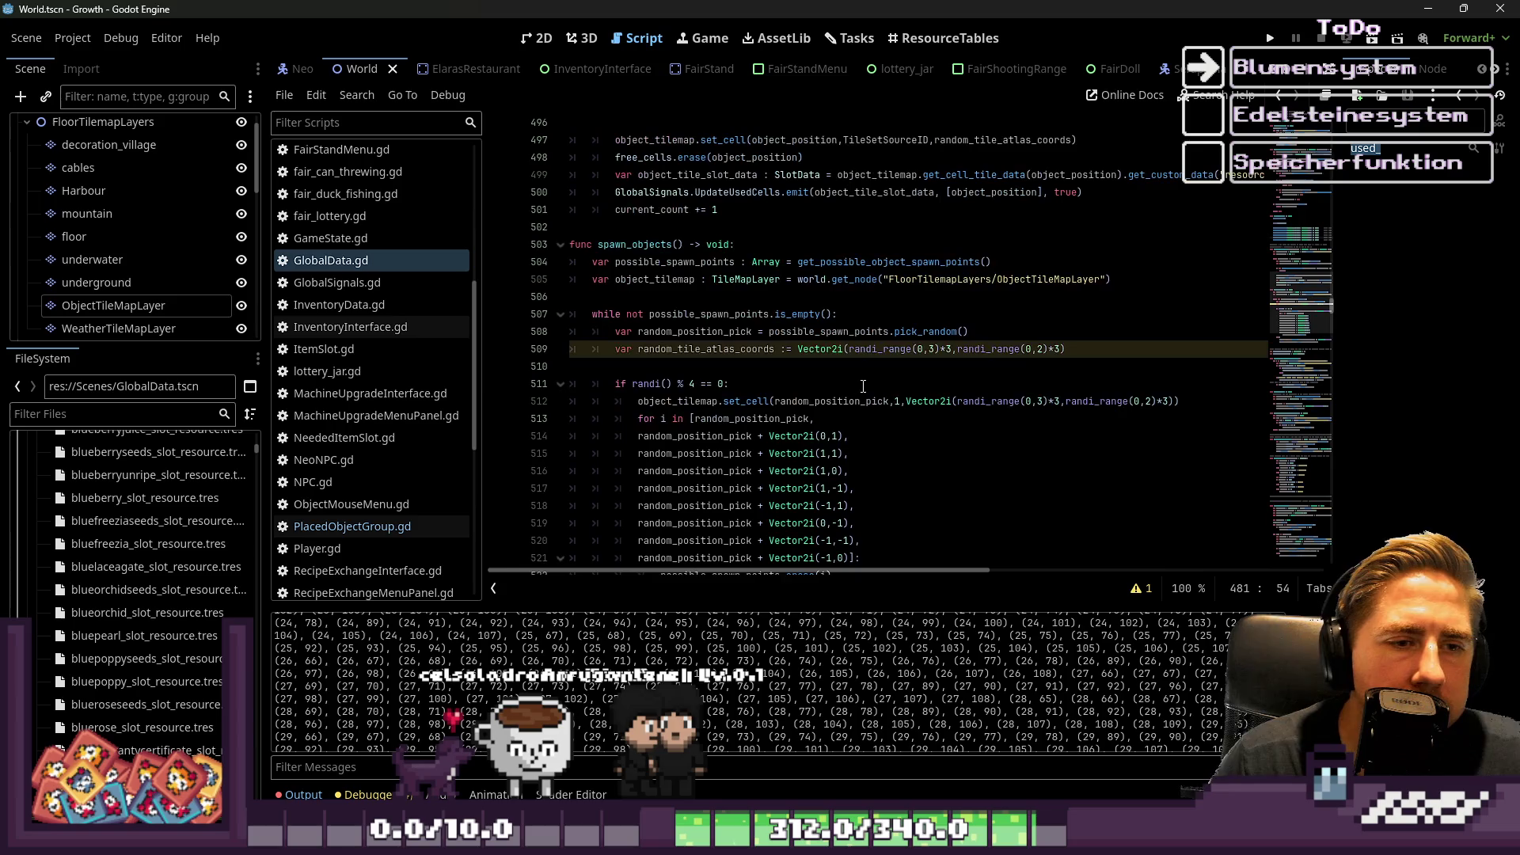
pyautogui.click(698, 385)
pyautogui.scroll(-4, 698, 387)
pyautogui.scroll(10, 698, 388)
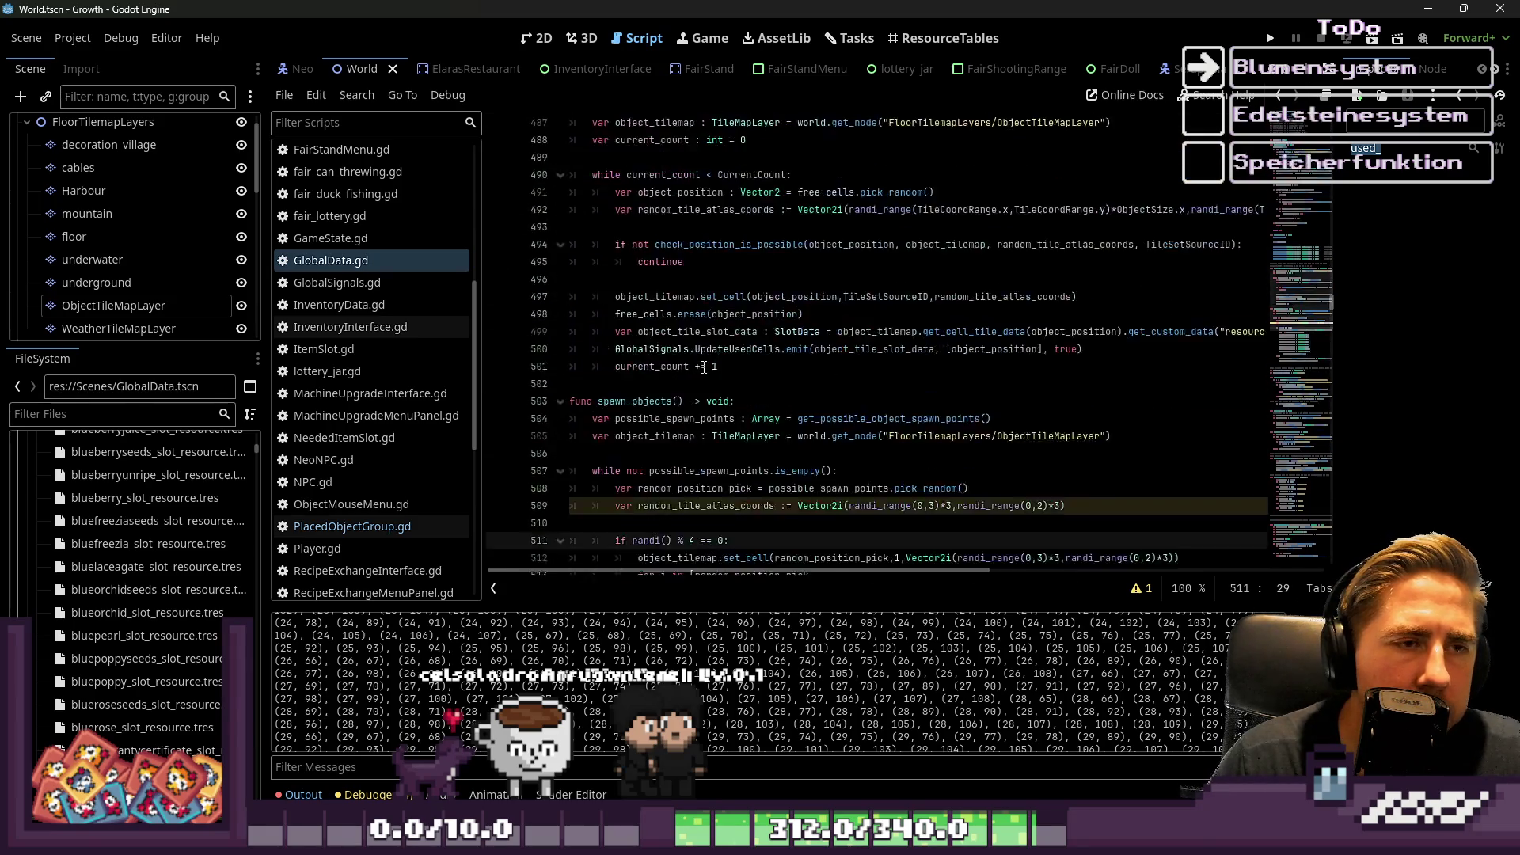
pyautogui.click(756, 349)
pyautogui.click(708, 420)
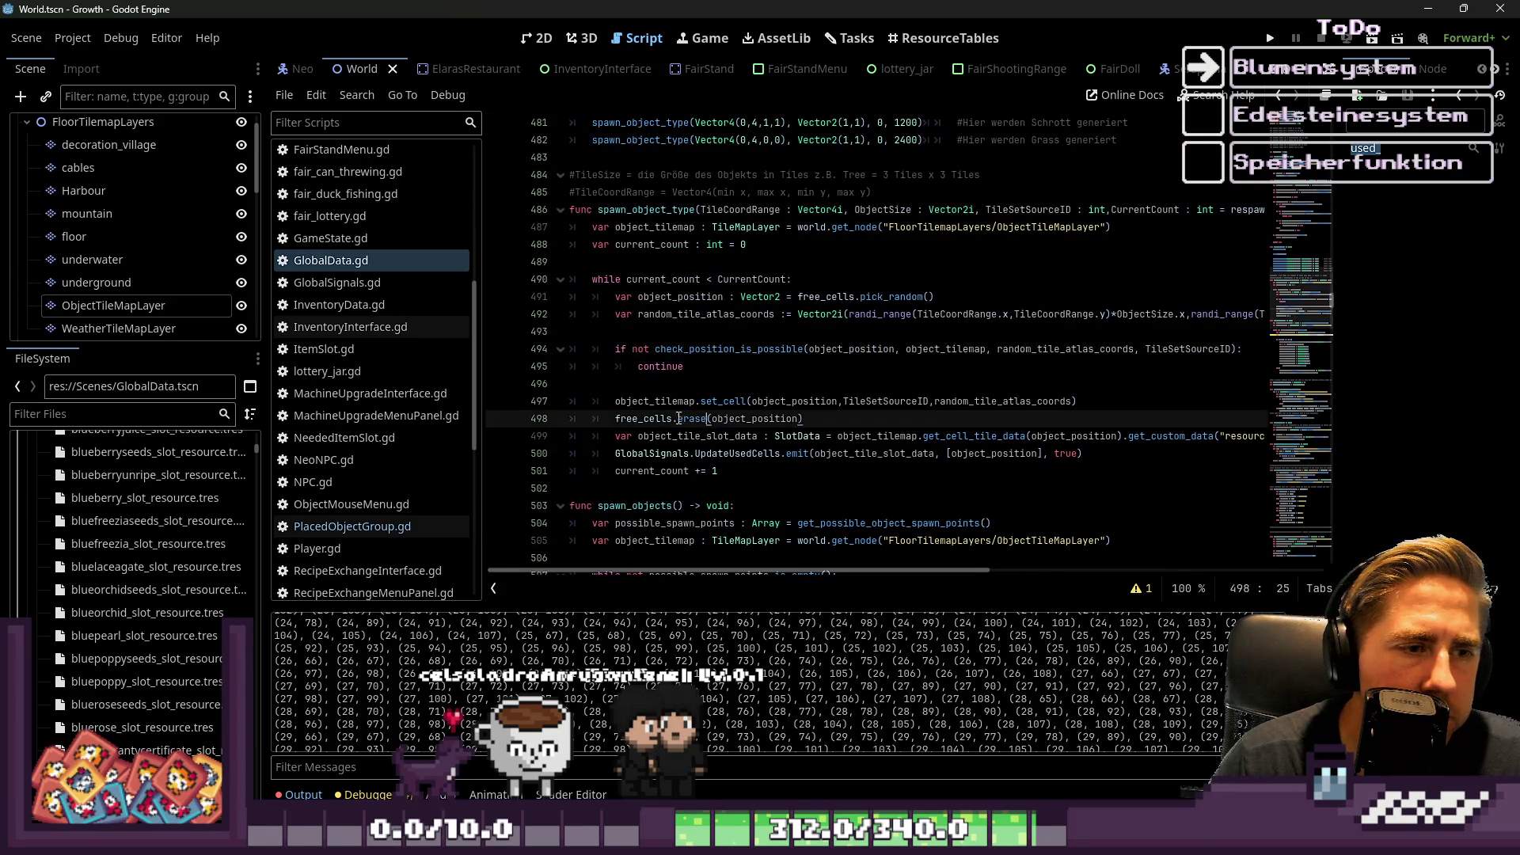
pyautogui.doubleClick(657, 415)
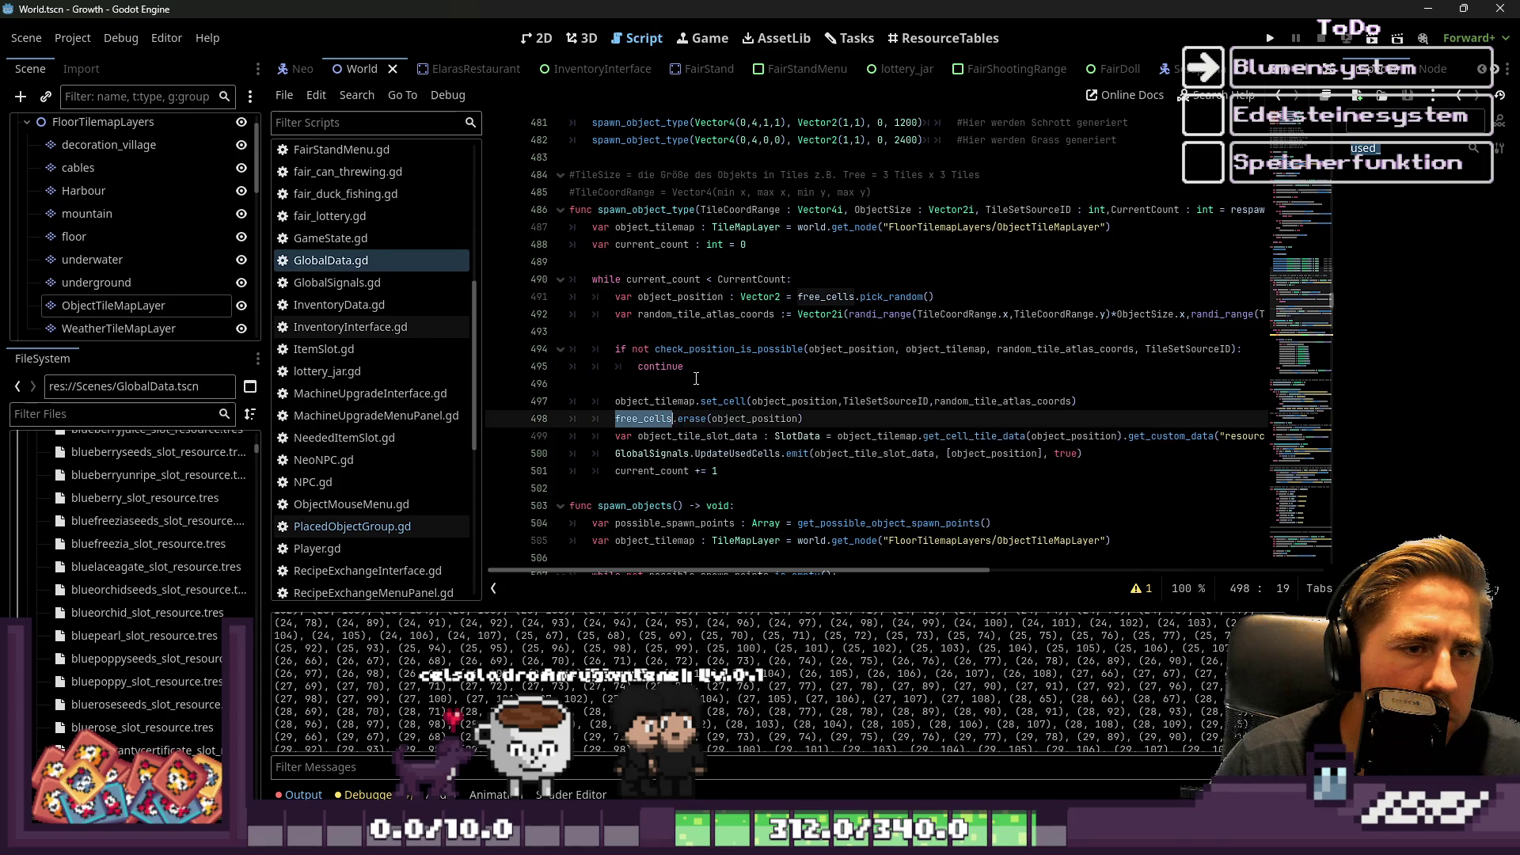
pyautogui.click(694, 422)
pyautogui.doubleClick(694, 420)
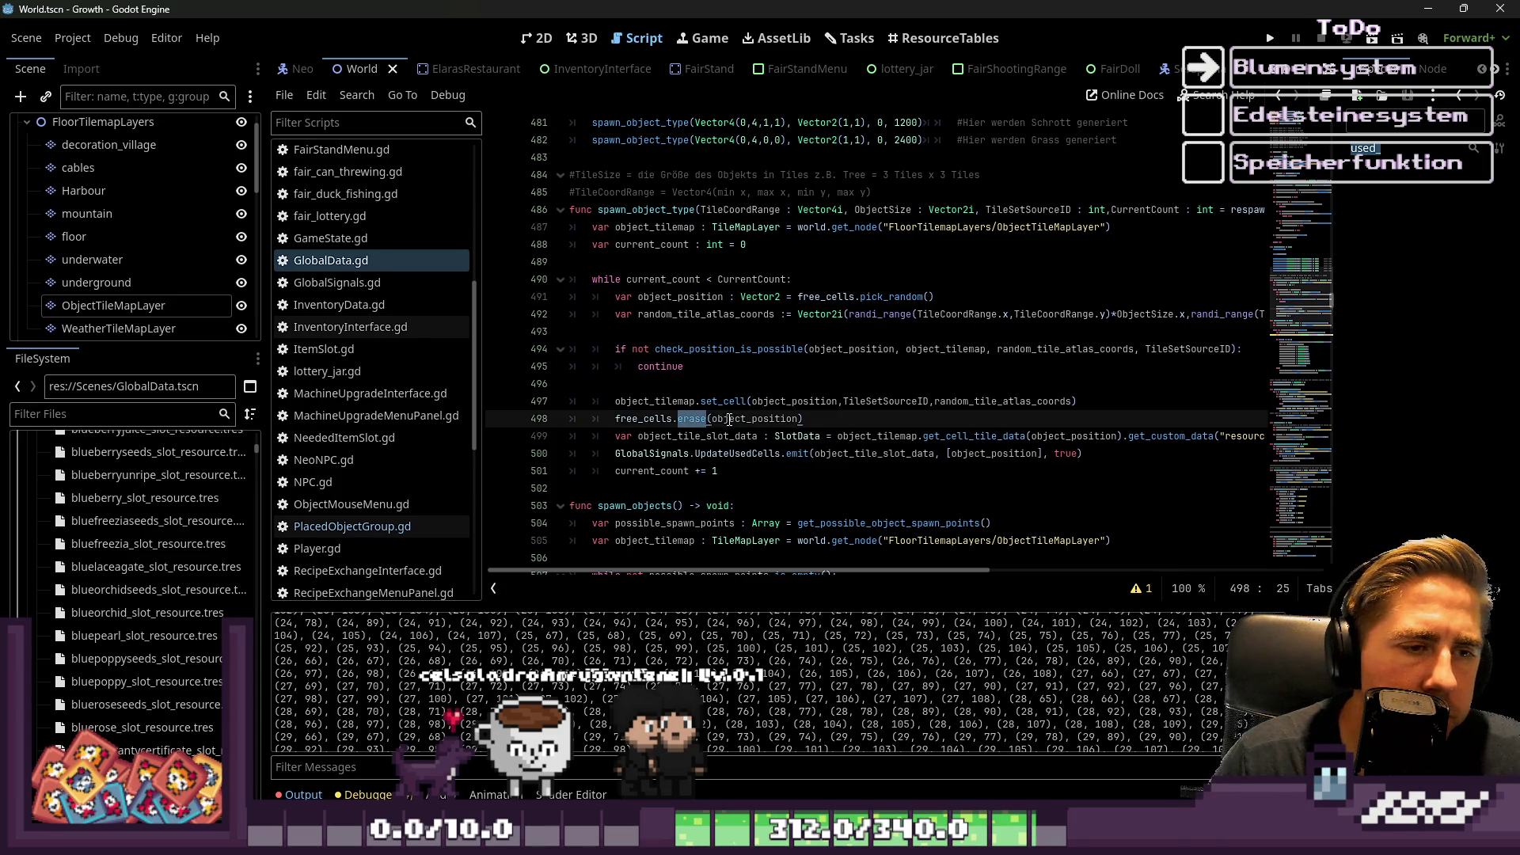
pyautogui.doubleClick(729, 419)
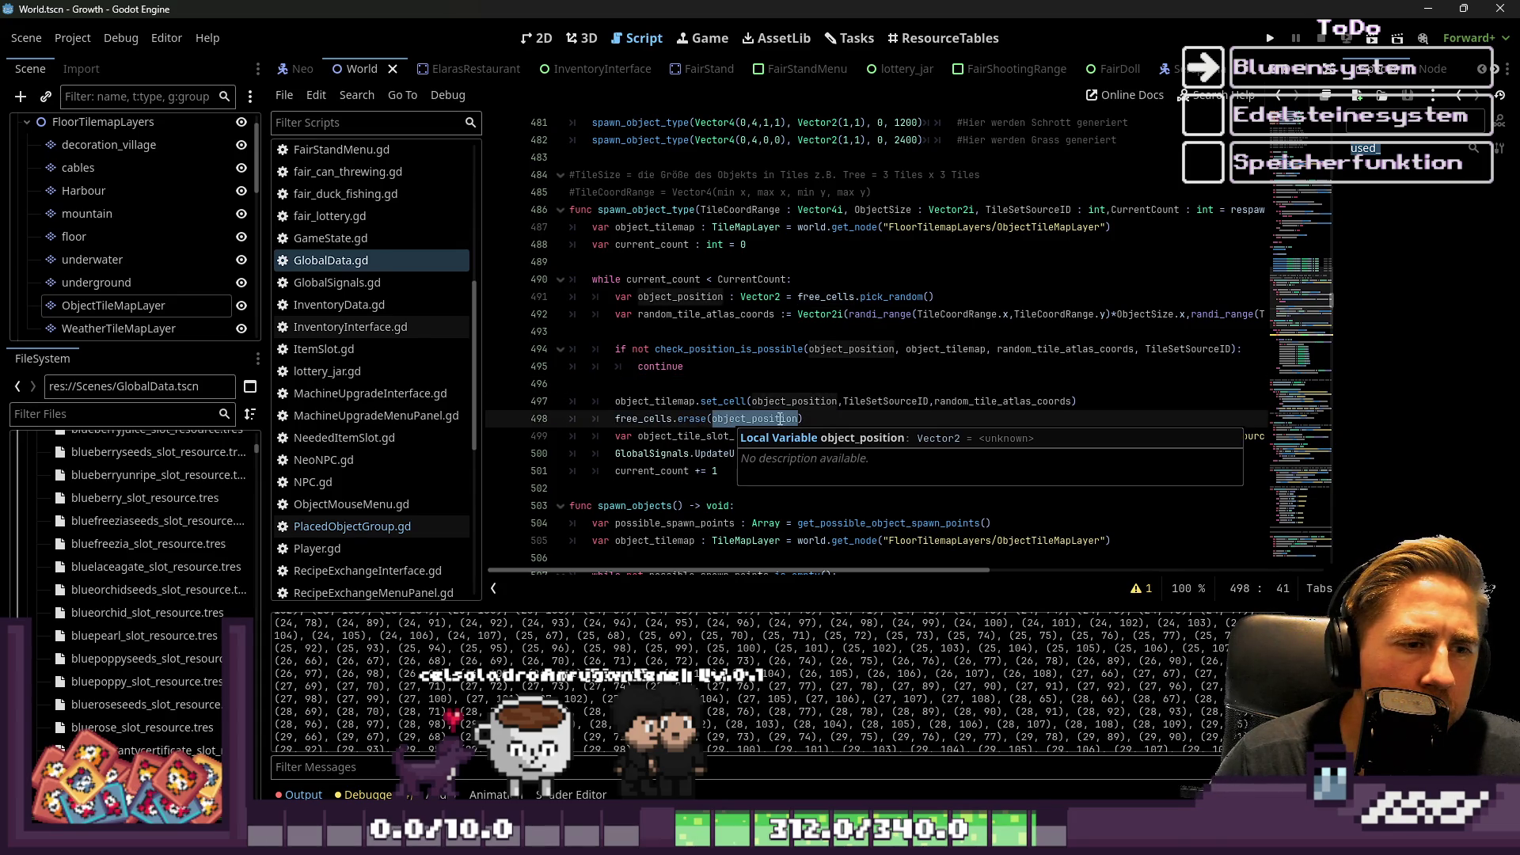
pyautogui.click(829, 426)
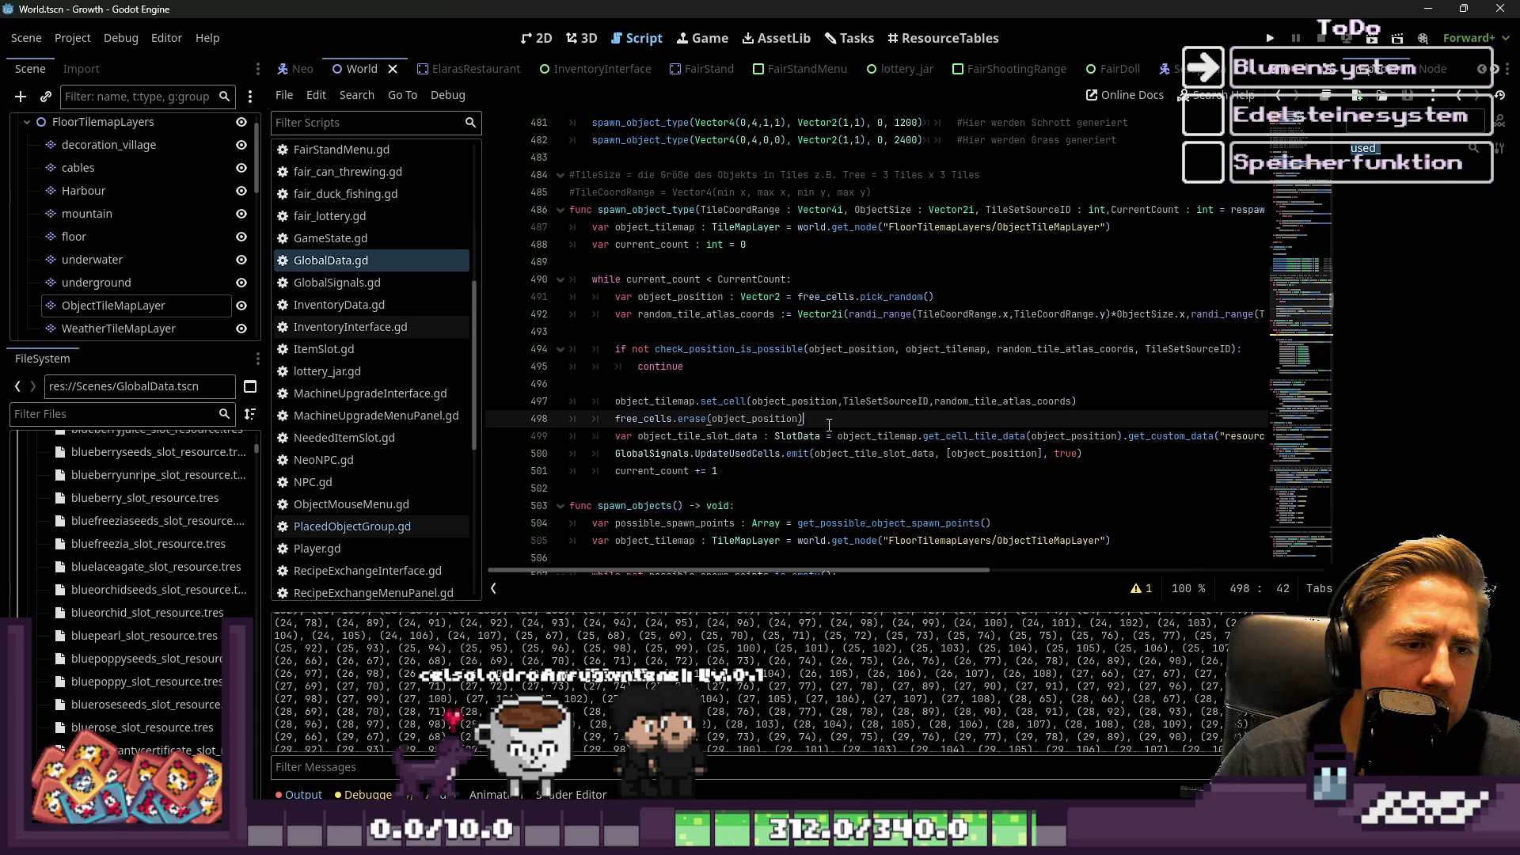
pyautogui.doubleClick(796, 419)
pyautogui.moveTo(763, 473)
pyautogui.mouseDown()
pyautogui.moveTo(736, 459)
pyautogui.moveTo(649, 293)
pyautogui.moveTo(561, 210)
pyautogui.mouseUp()
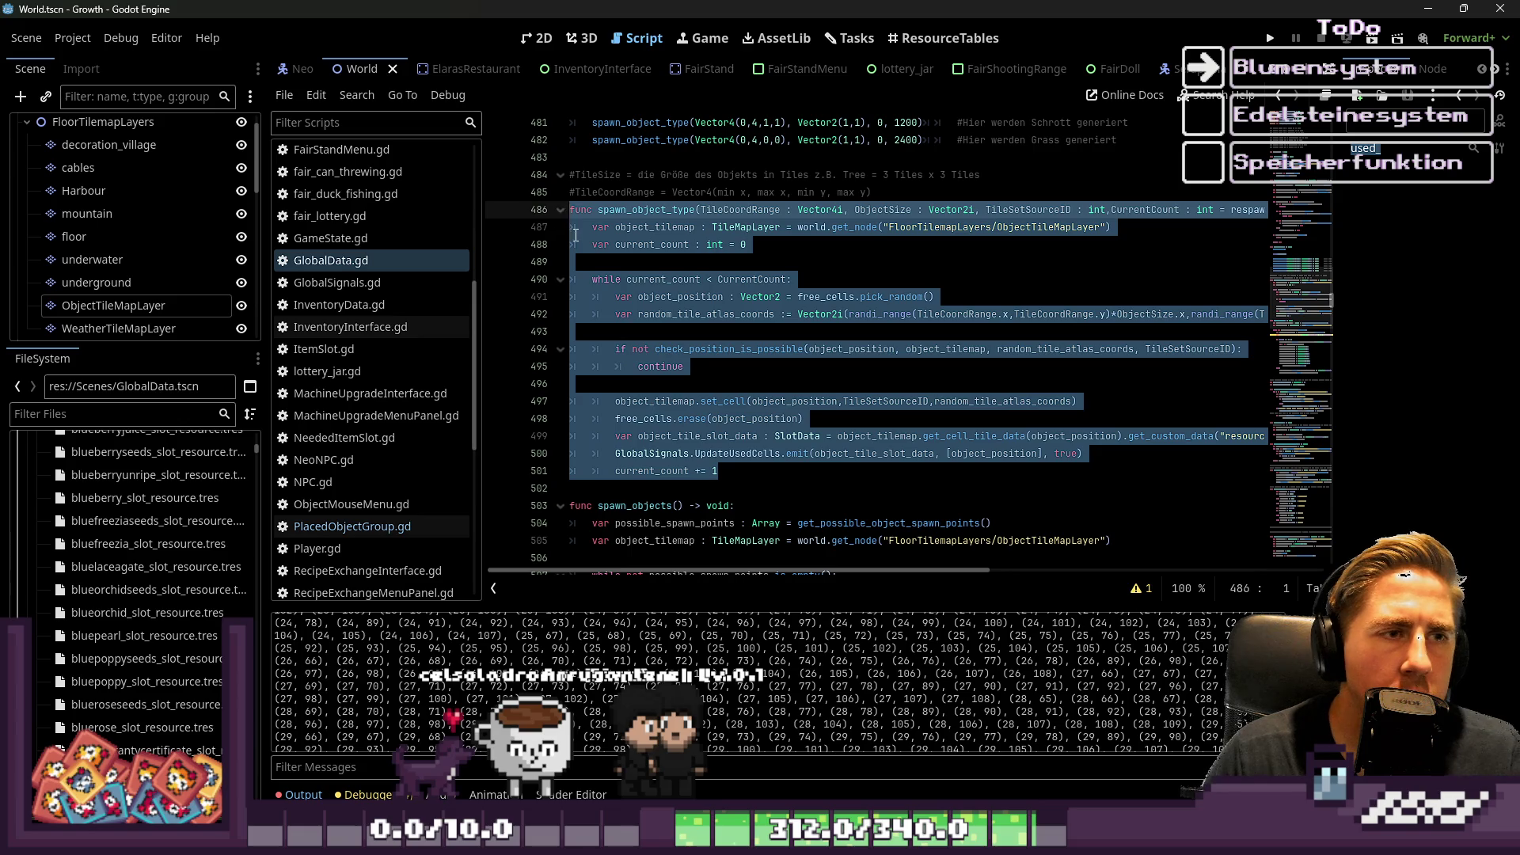
pyautogui.scroll(3, 576, 241)
pyautogui.scroll(-4, 576, 245)
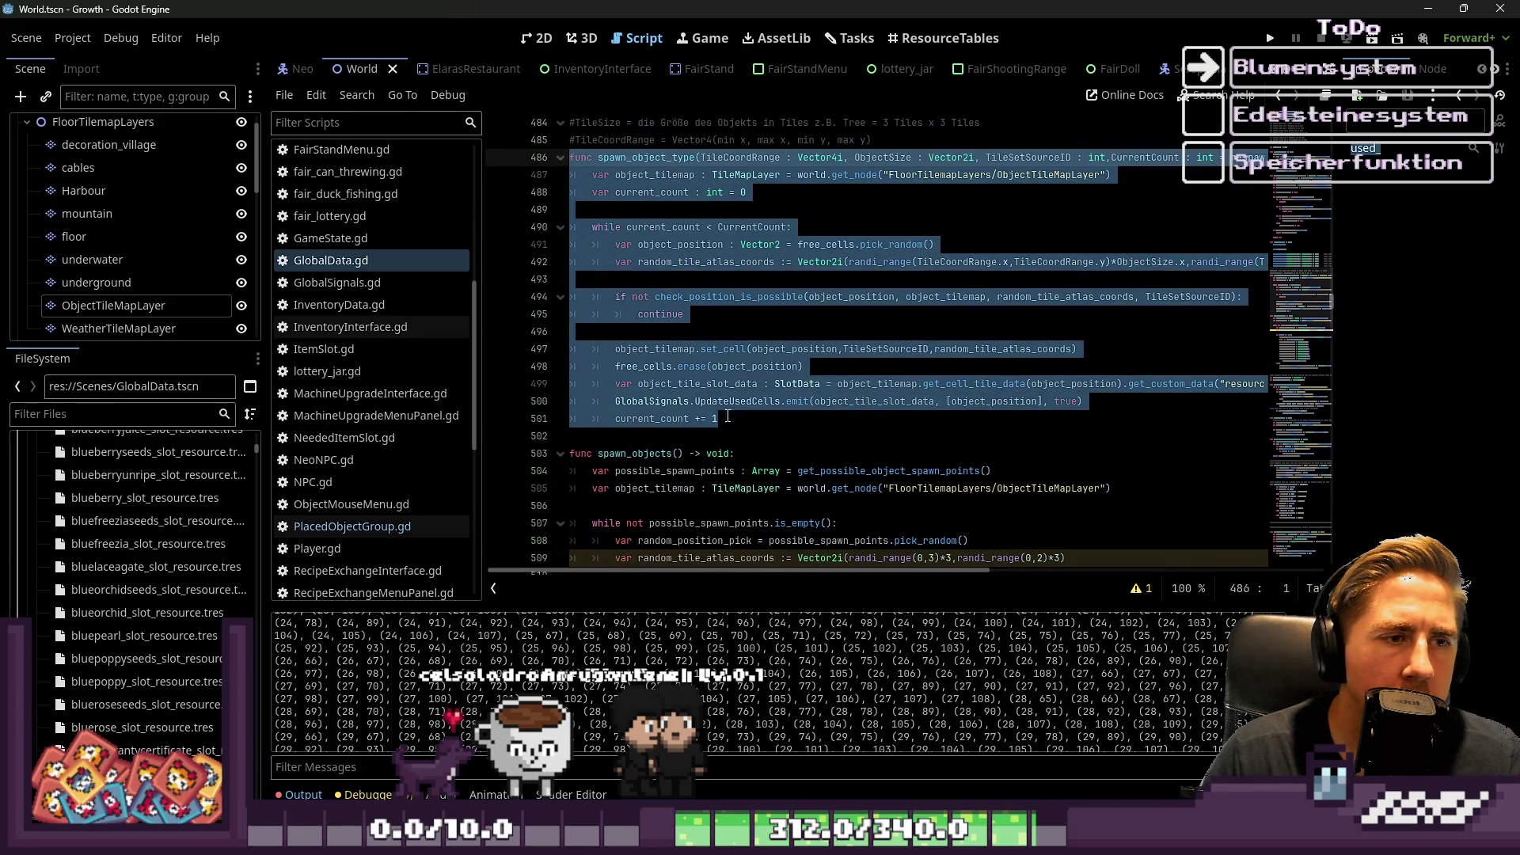
pyautogui.click(756, 435)
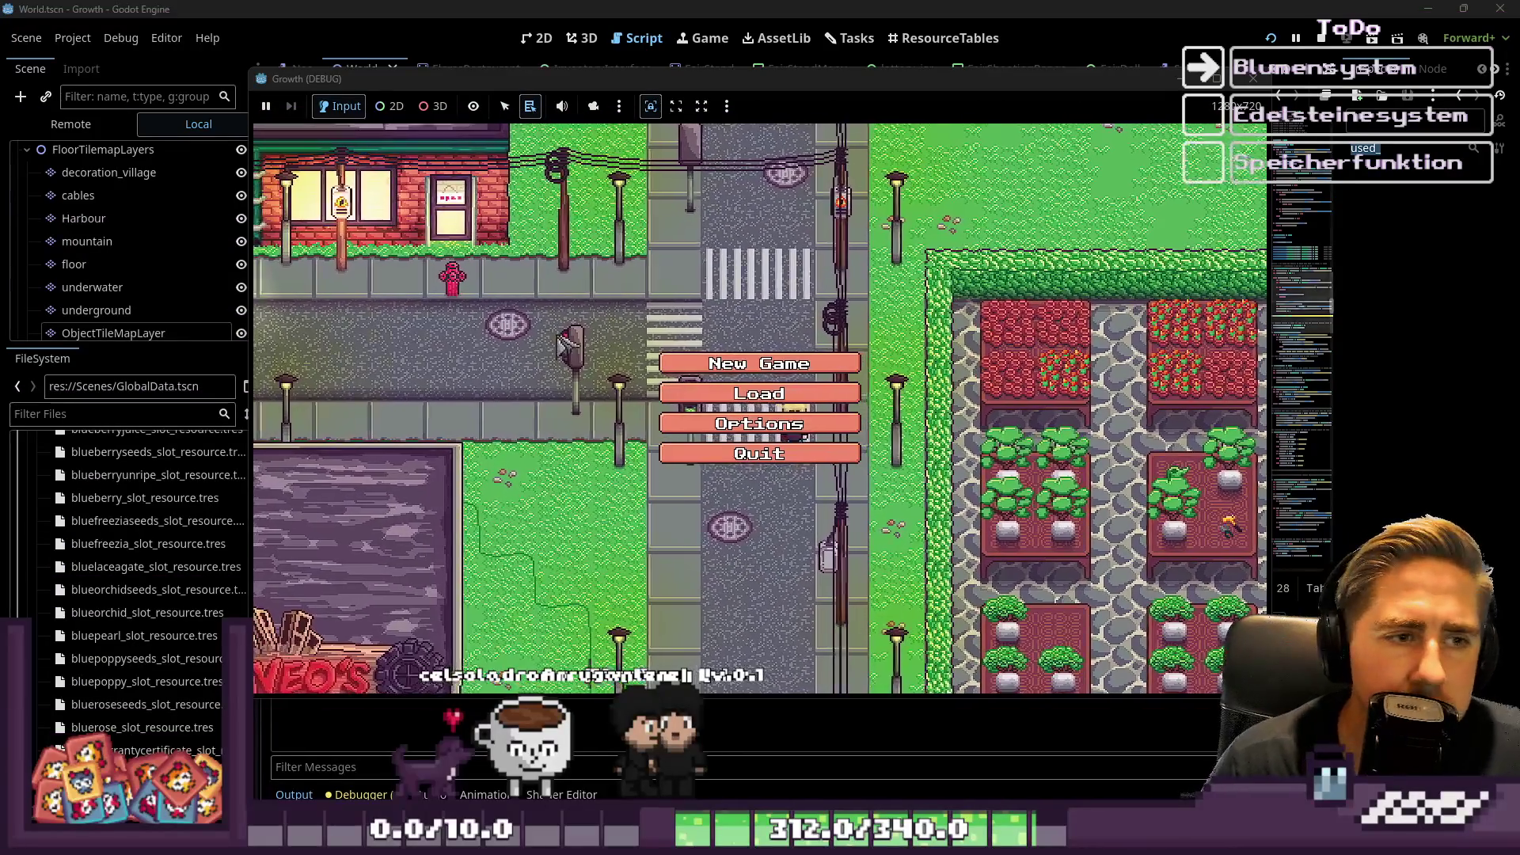
# Start a new game as 'sadg', walk south from NEO'S shop into the forest, then stop.
pyautogui.click(758, 363)
pyautogui.write('sadg')
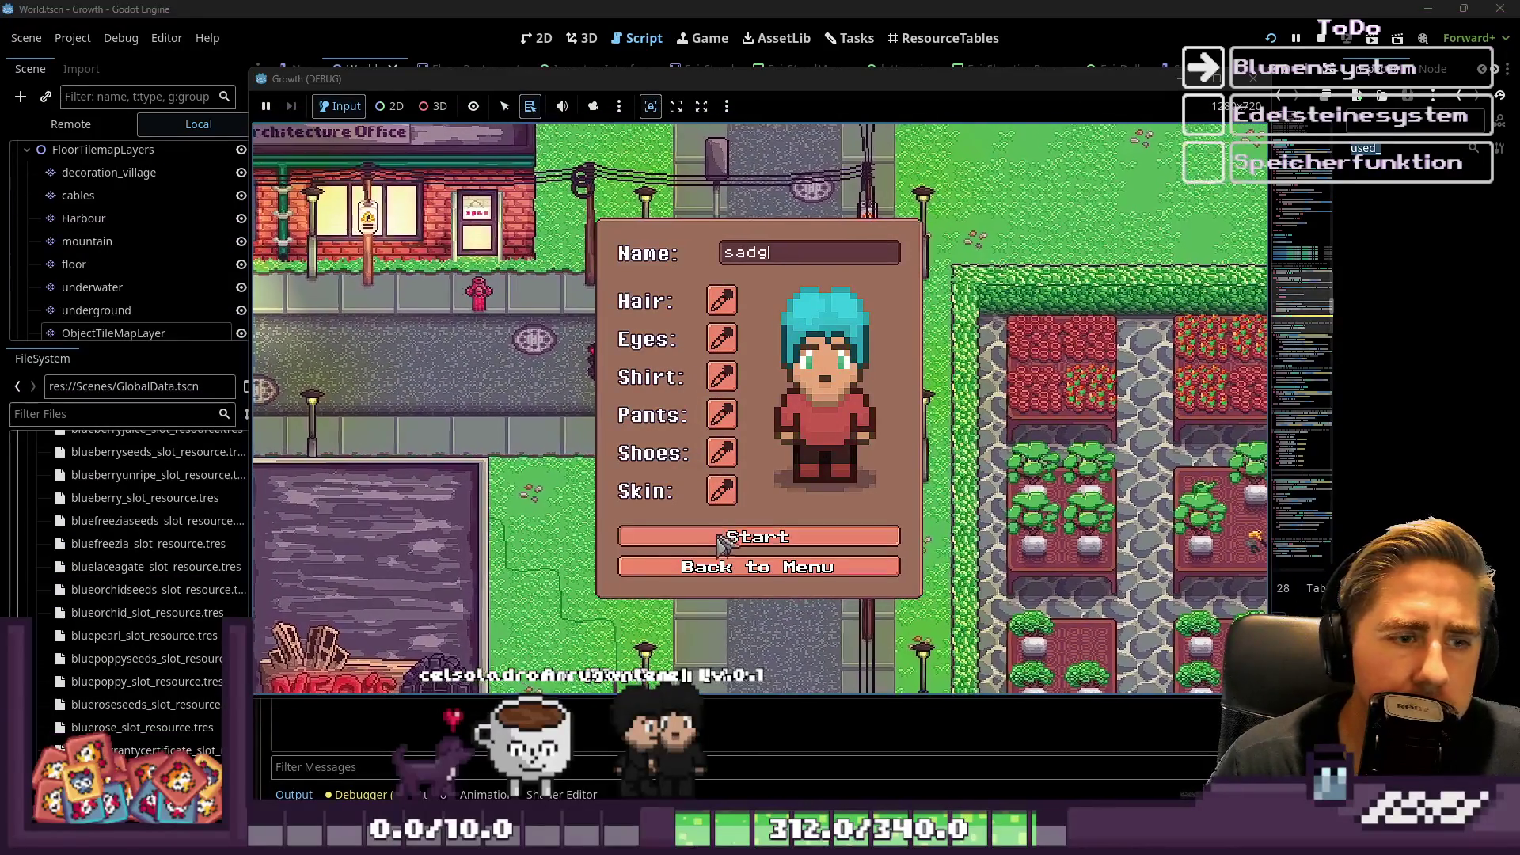
pyautogui.click(776, 536)
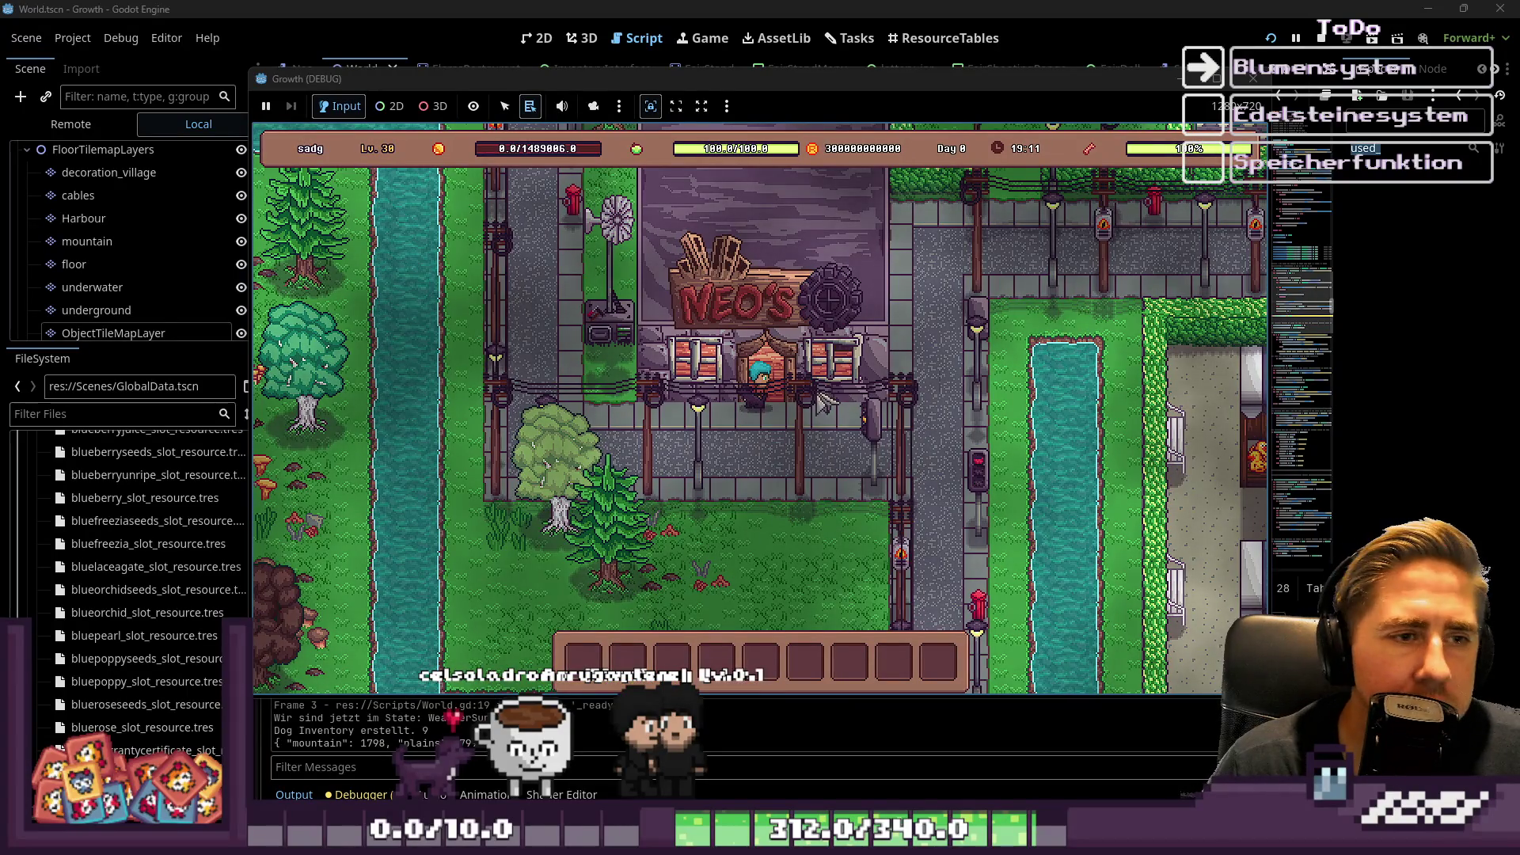
pyautogui.press('s')
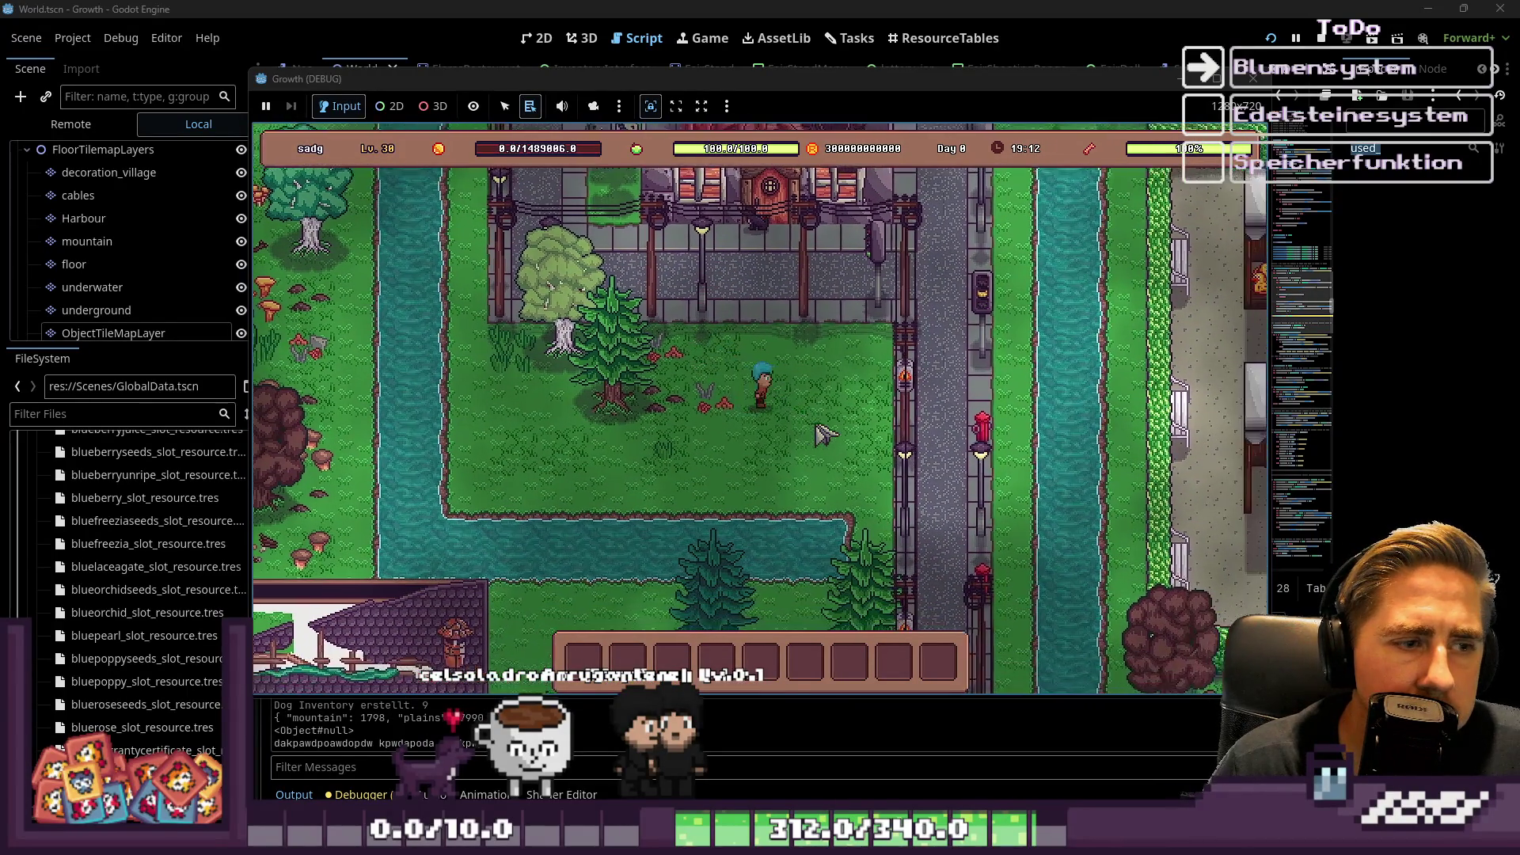
pyautogui.press('s')
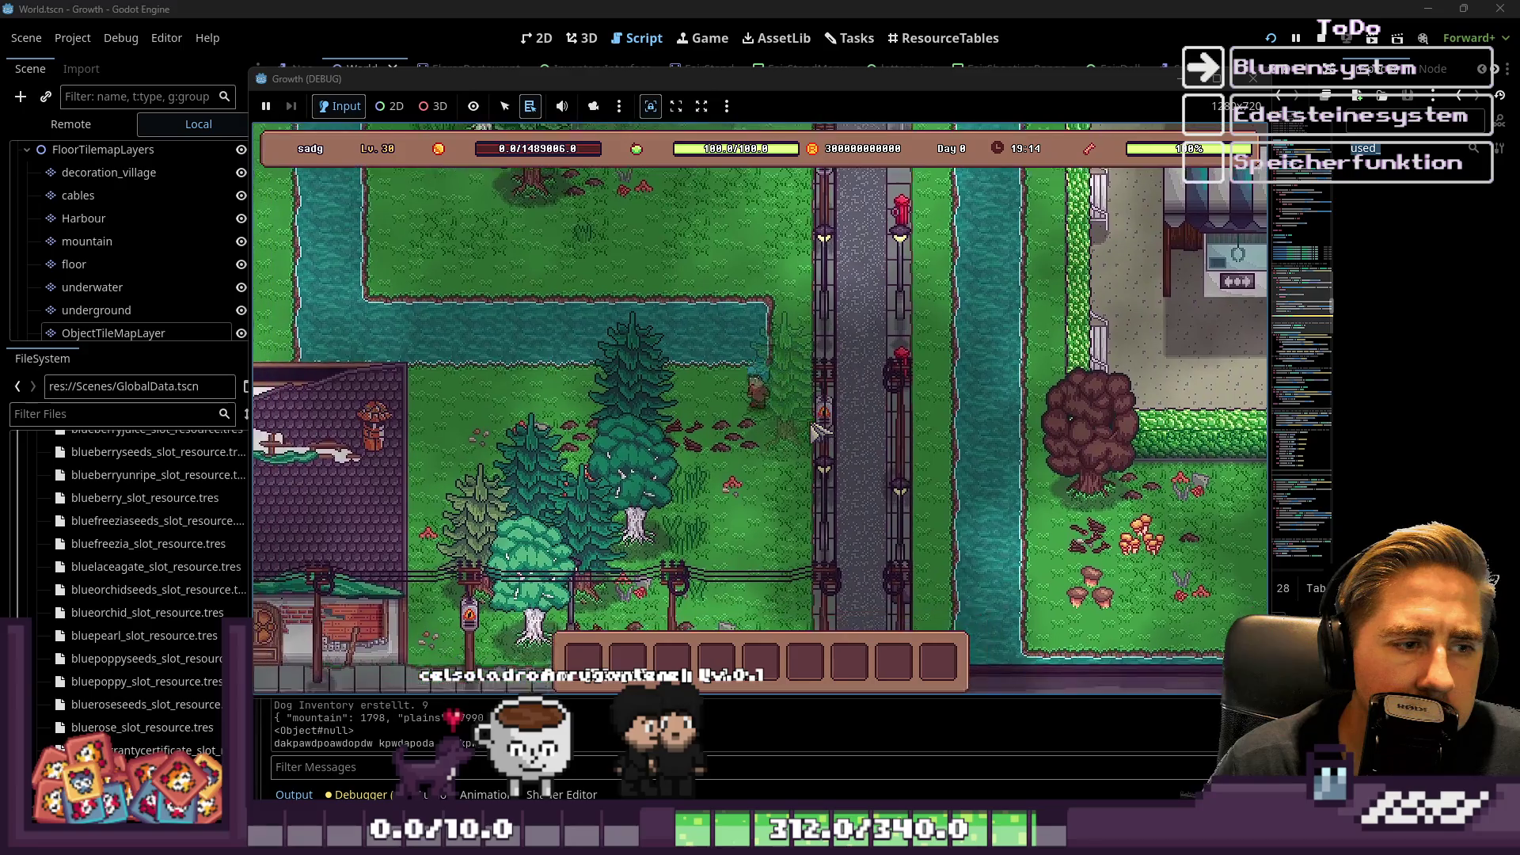
pyautogui.press('s')
pyautogui.press('a')
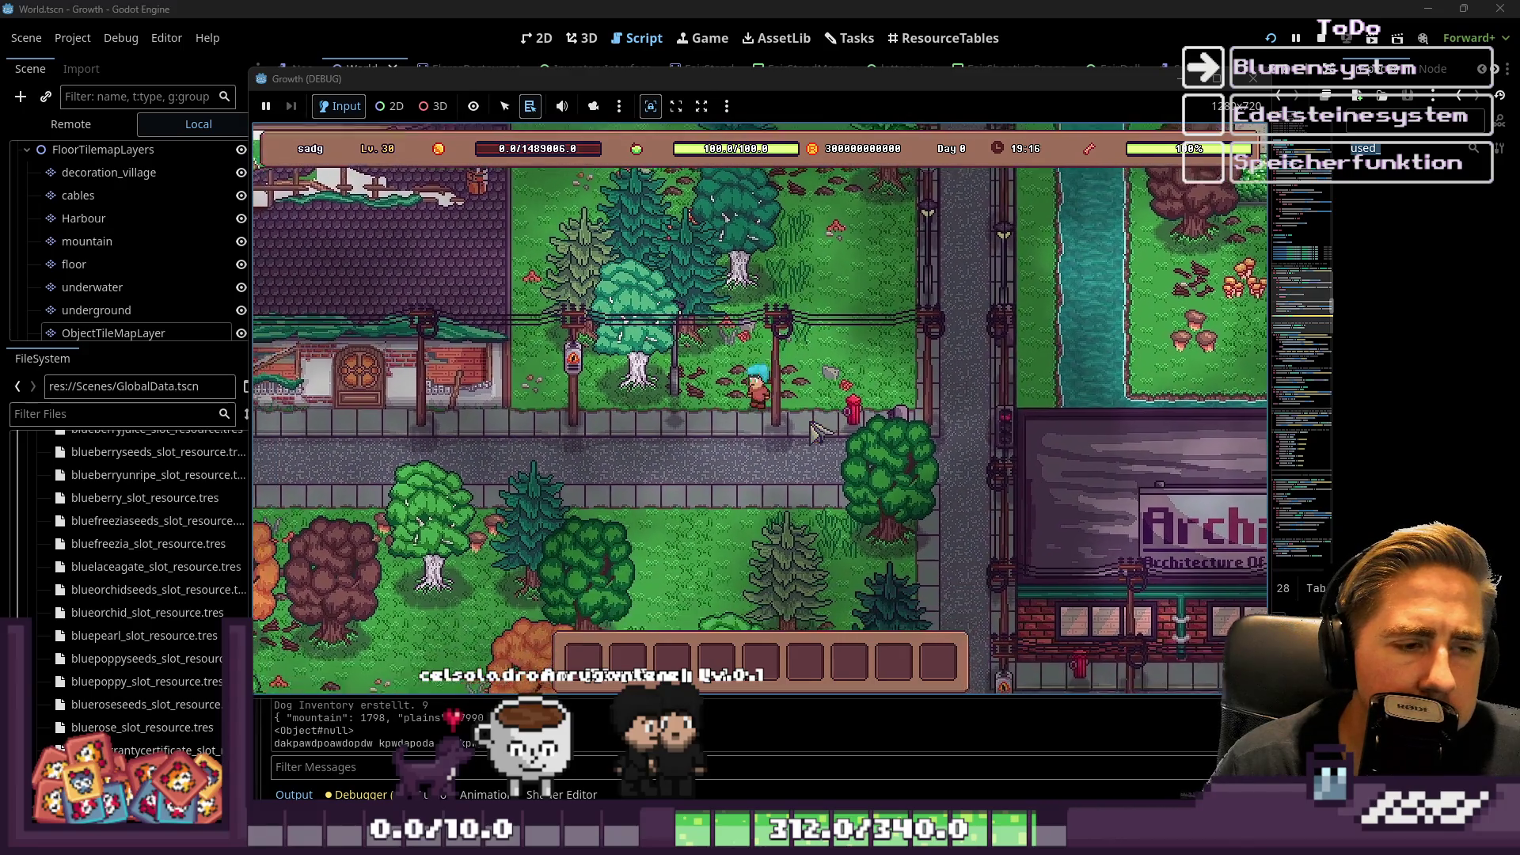
pyautogui.press('s')
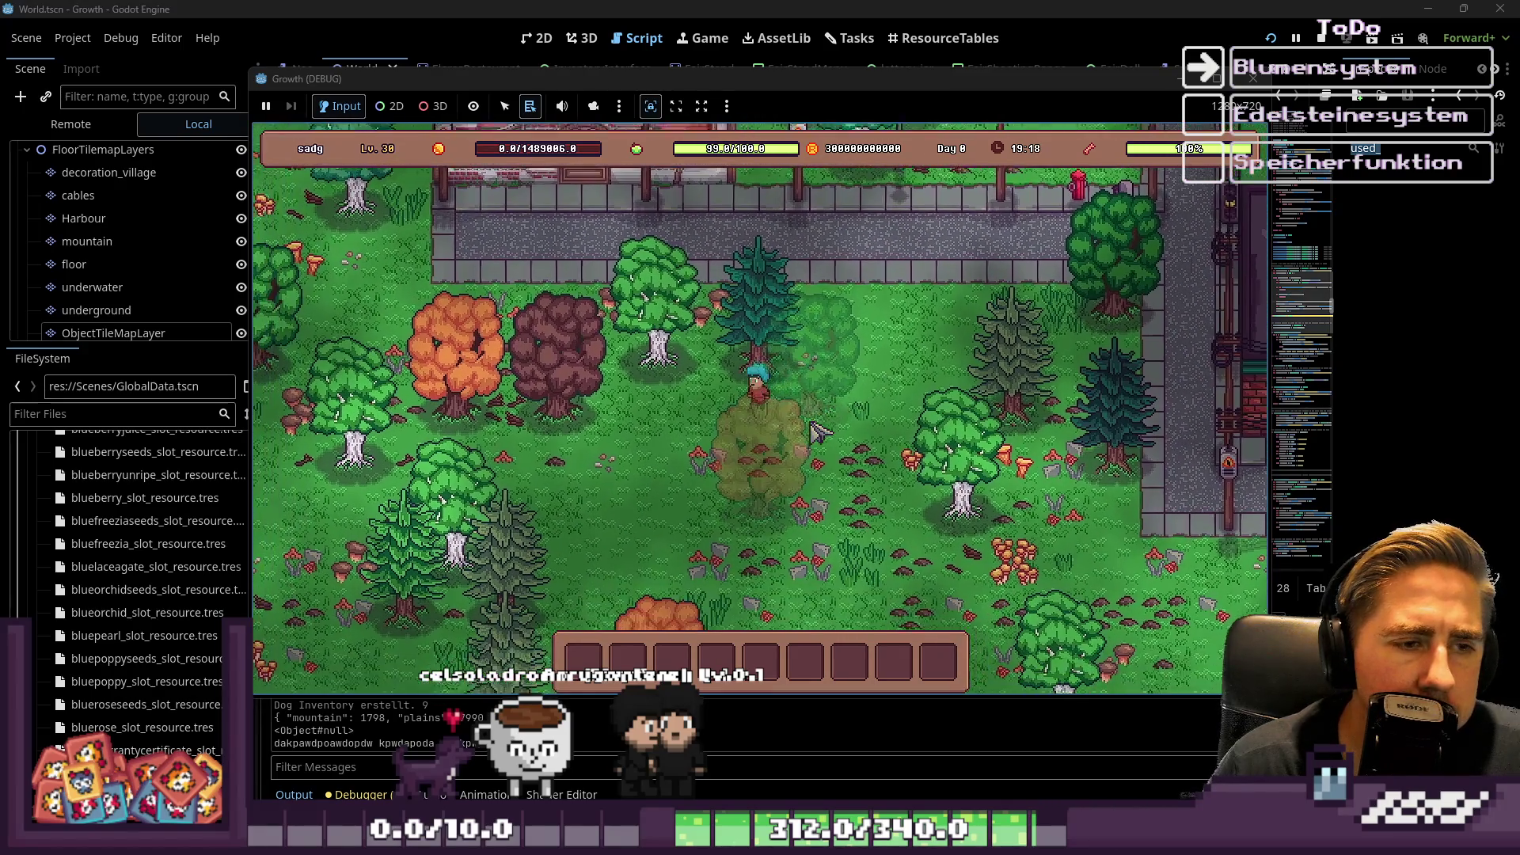
pyautogui.press('s')
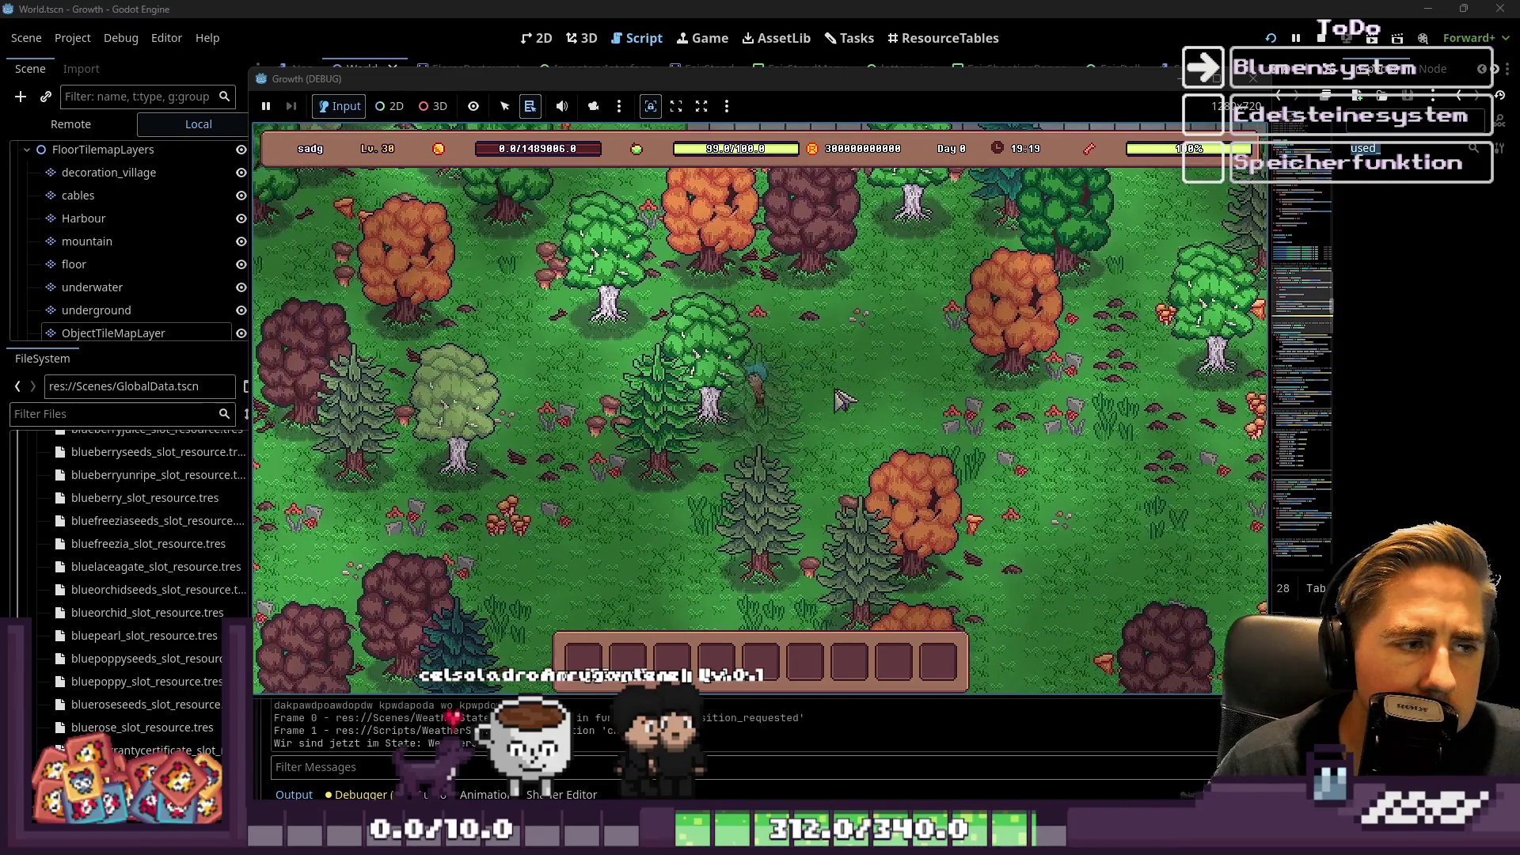
pyautogui.click(1253, 76)
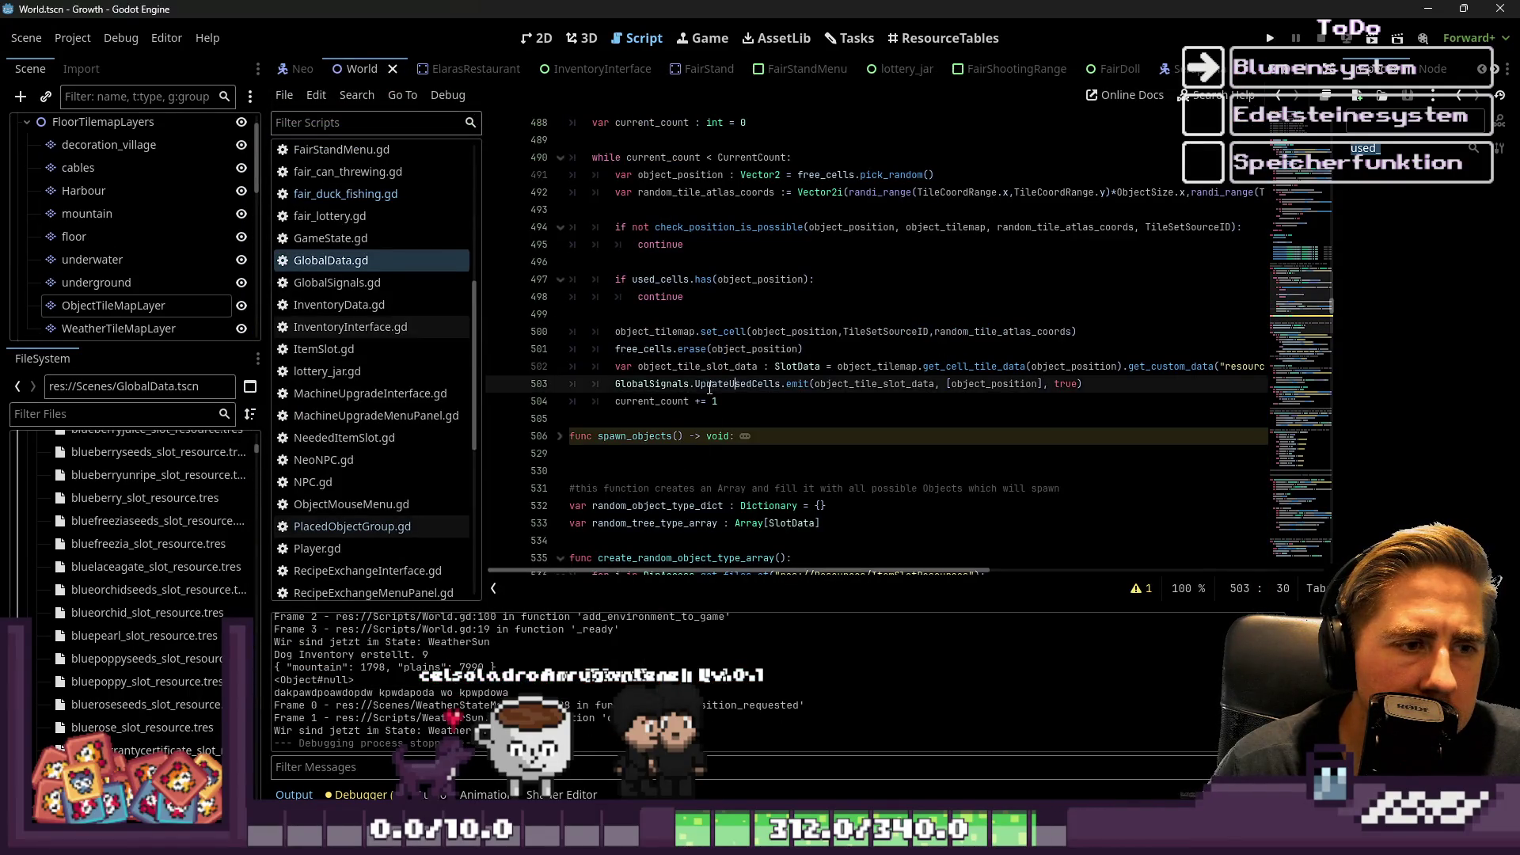
# Review the spawn loop's used_cells check and continue lines, selecting the whole while loop.
pyautogui.click(672, 296)
pyautogui.click(669, 279)
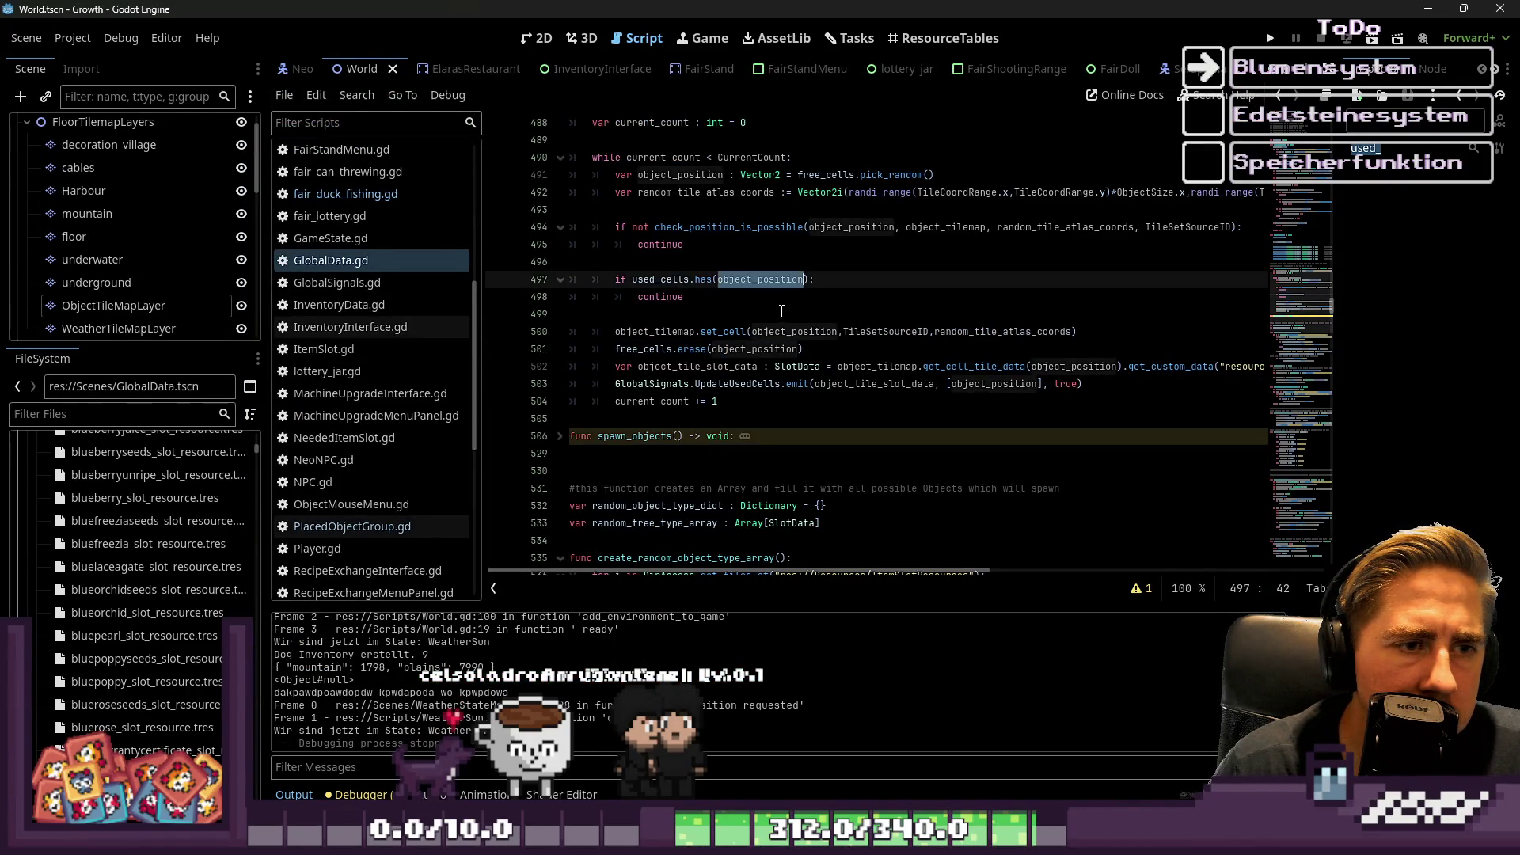
pyautogui.click(698, 298)
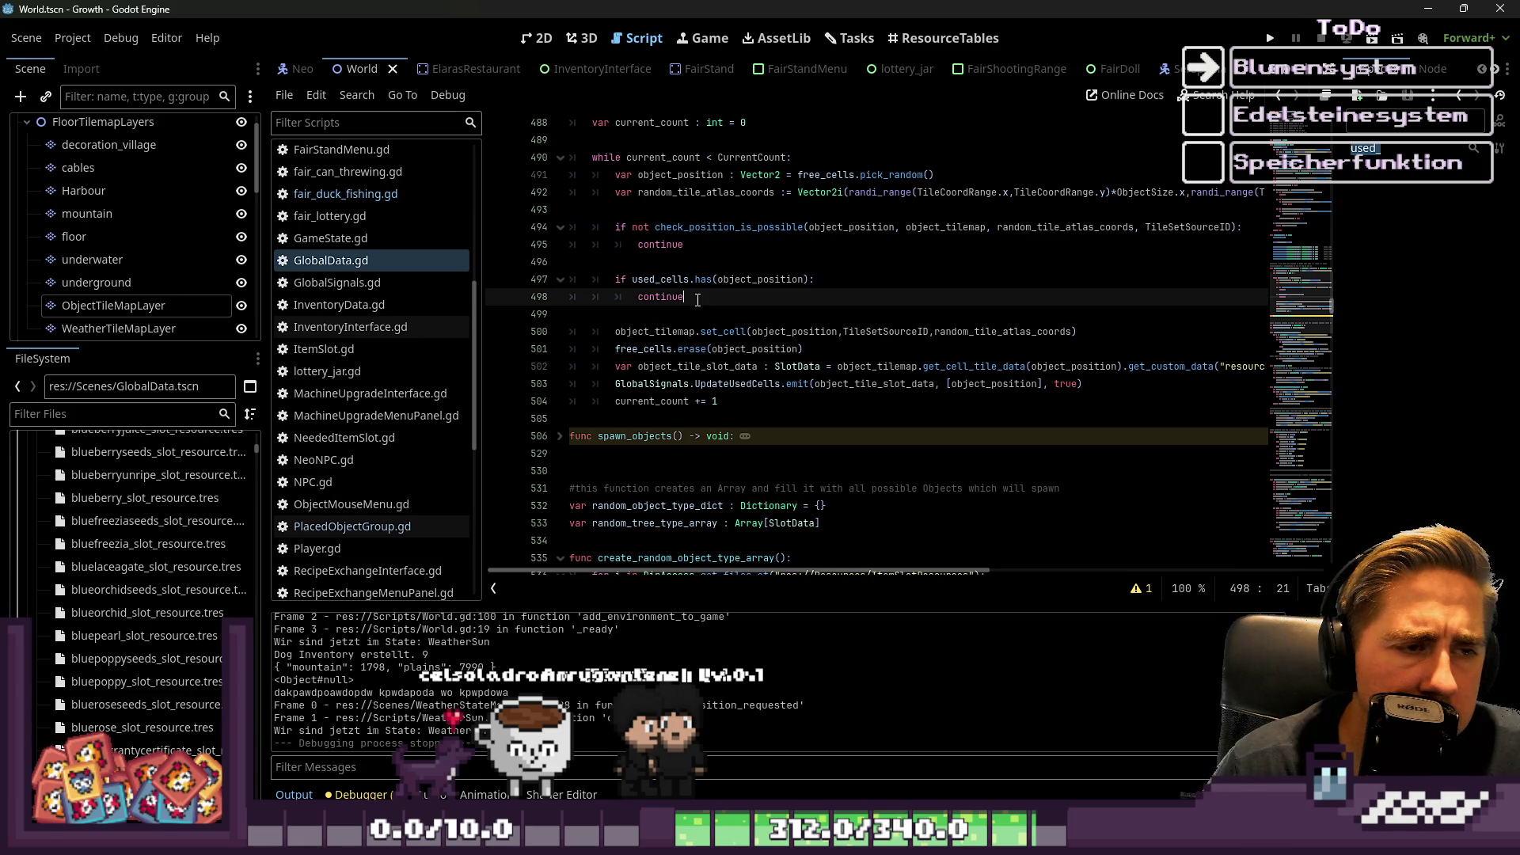
pyautogui.click(673, 280)
pyautogui.press('Down')
pyautogui.press('Down')
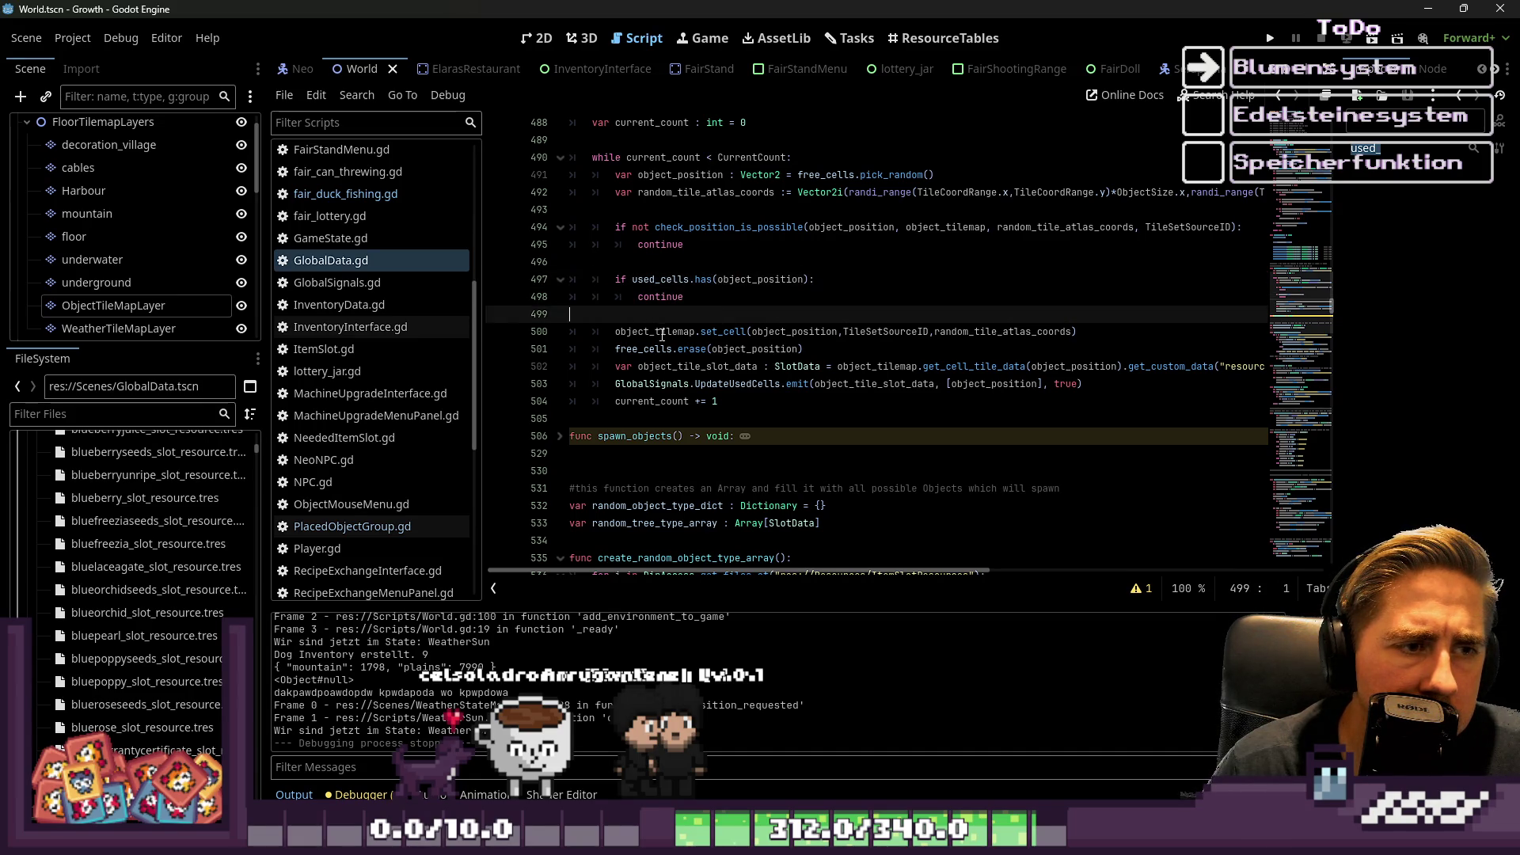
pyautogui.click(646, 282)
pyautogui.click(757, 316)
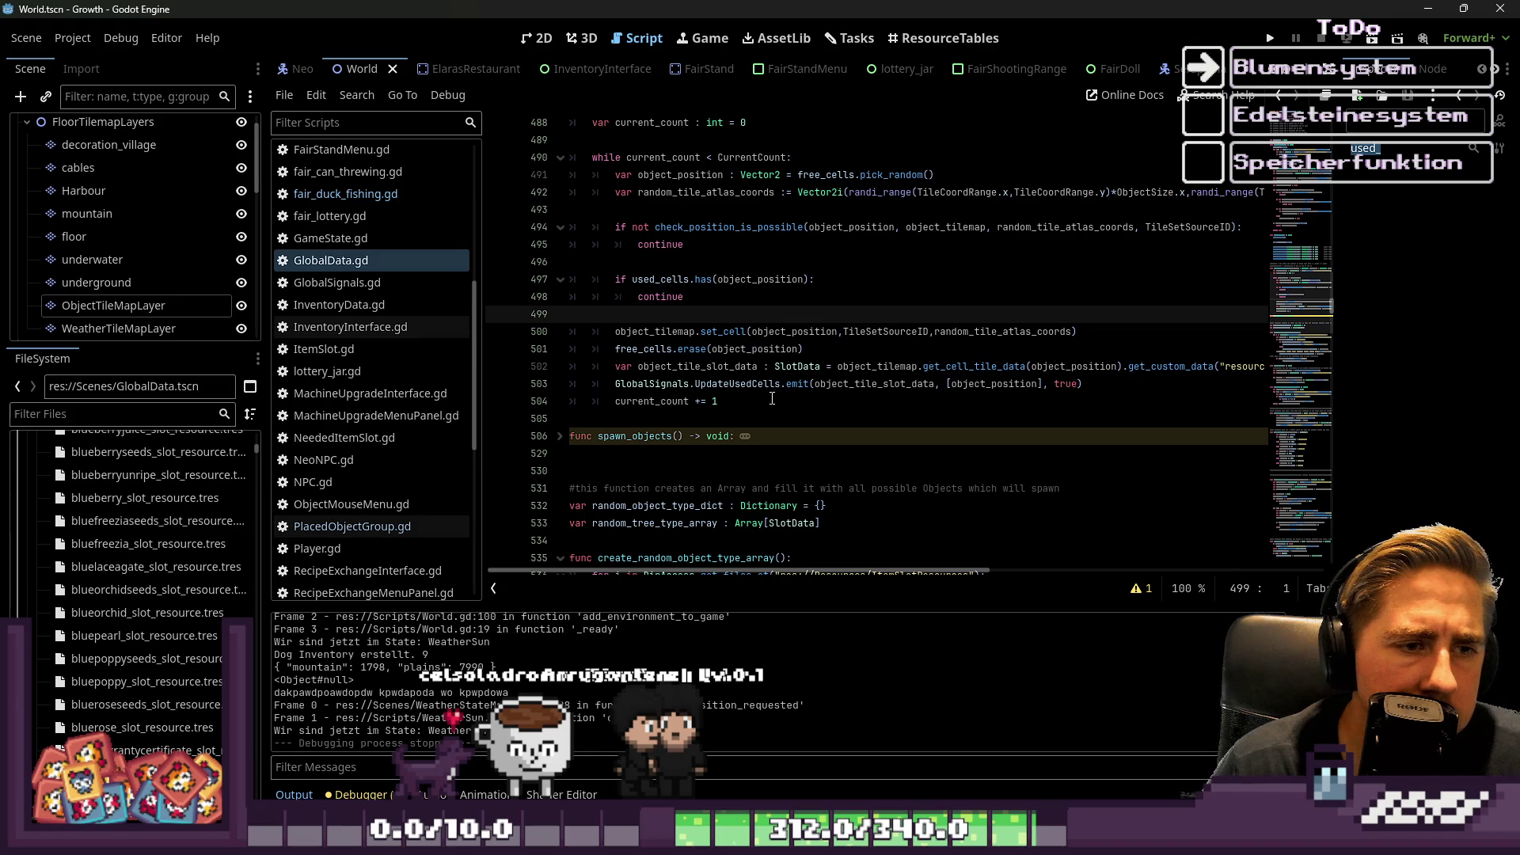
pyautogui.scroll(1, 706, 313)
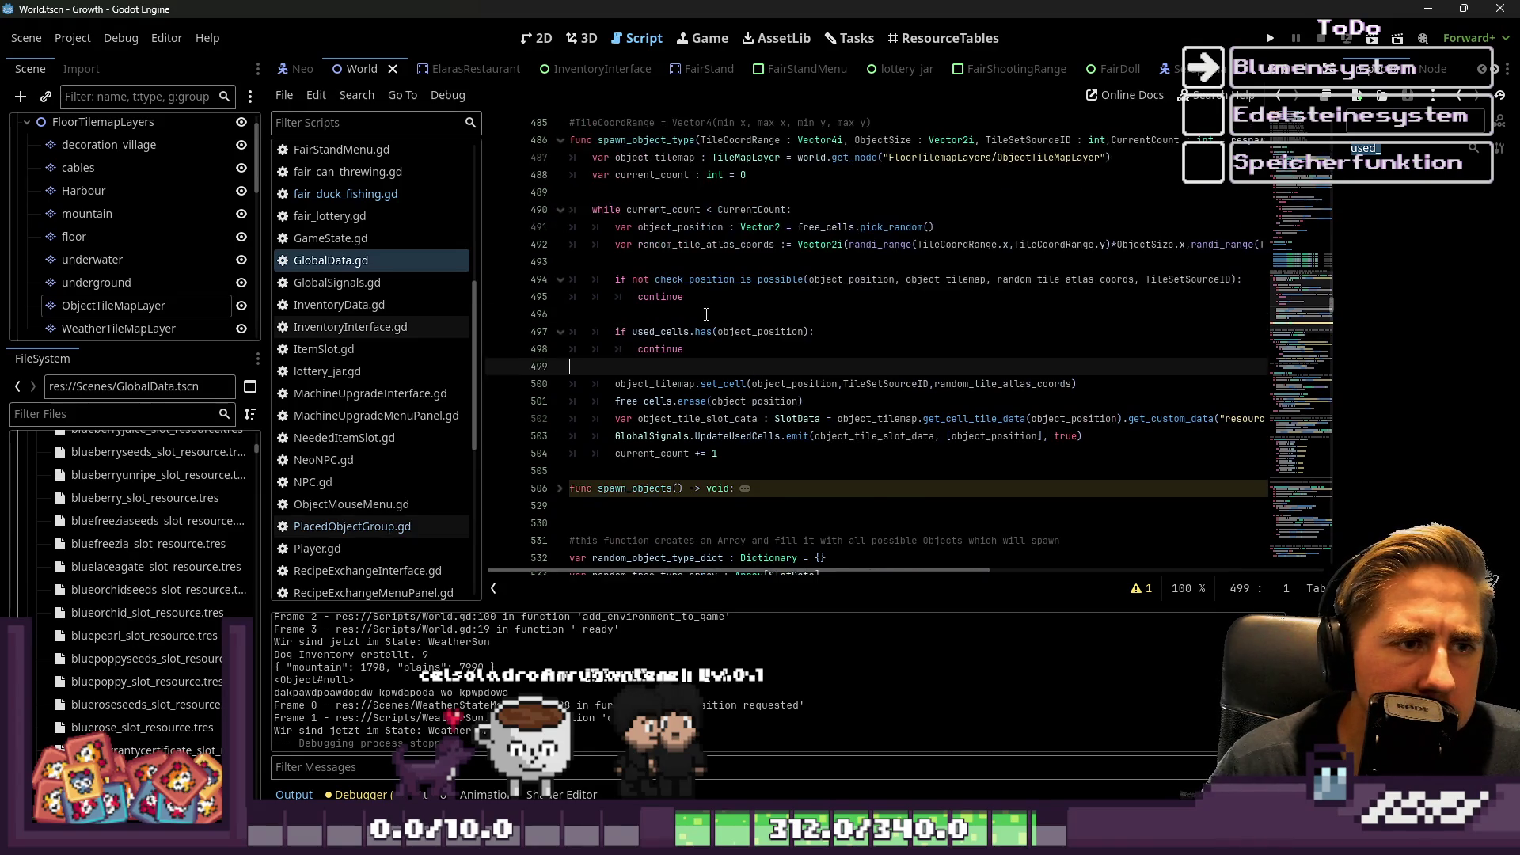
pyautogui.moveTo(570, 262); pyautogui.dragTo(792, 271)
pyautogui.click(785, 266)
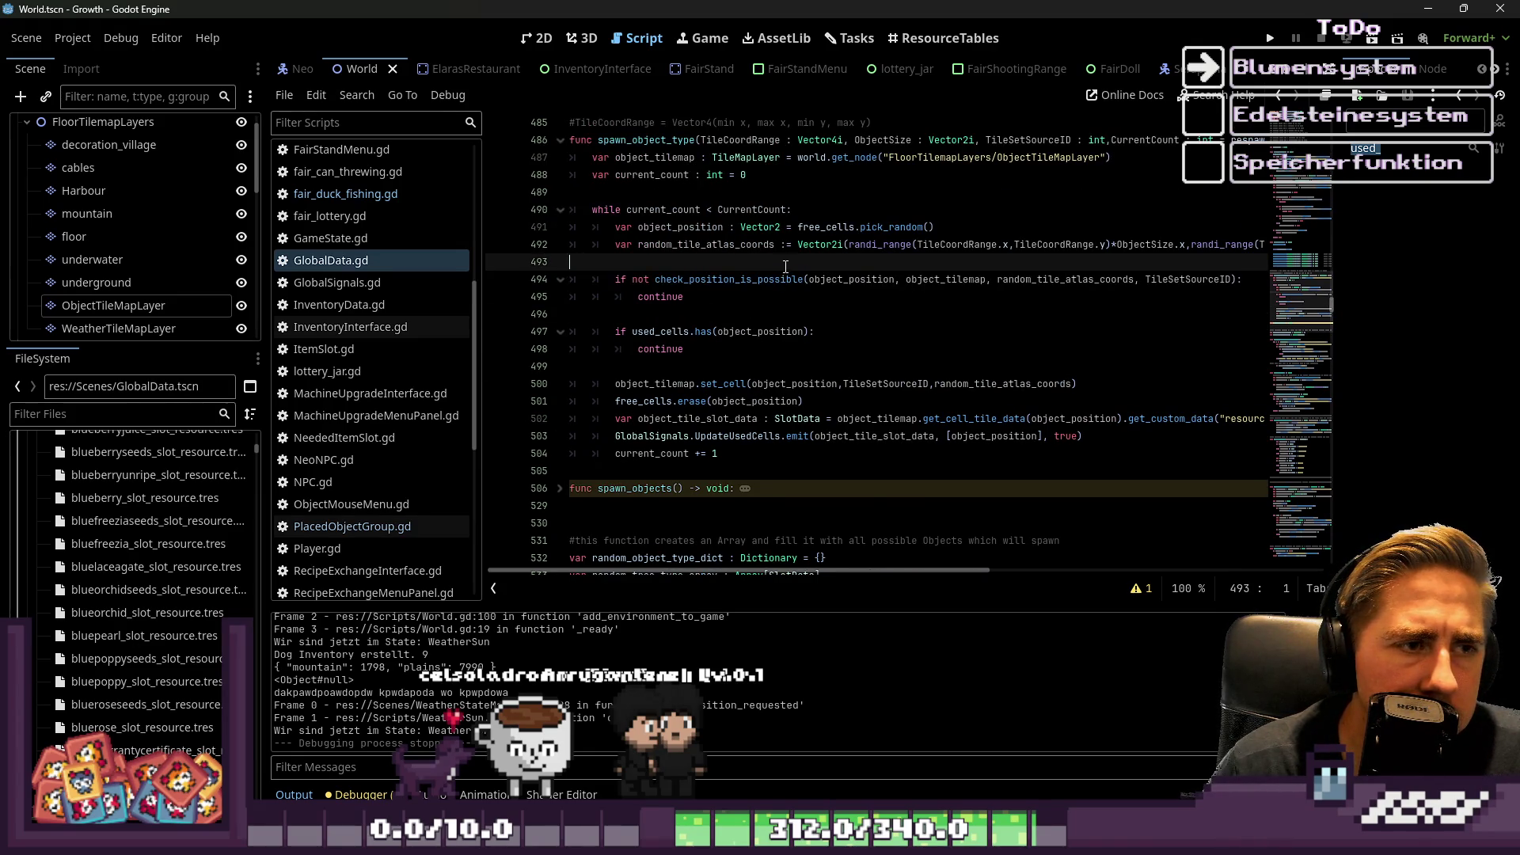
pyautogui.moveTo(595, 210)
pyautogui.mouseDown()
pyautogui.moveTo(681, 297)
pyautogui.moveTo(756, 475)
pyautogui.moveTo(763, 457)
pyautogui.mouseUp()
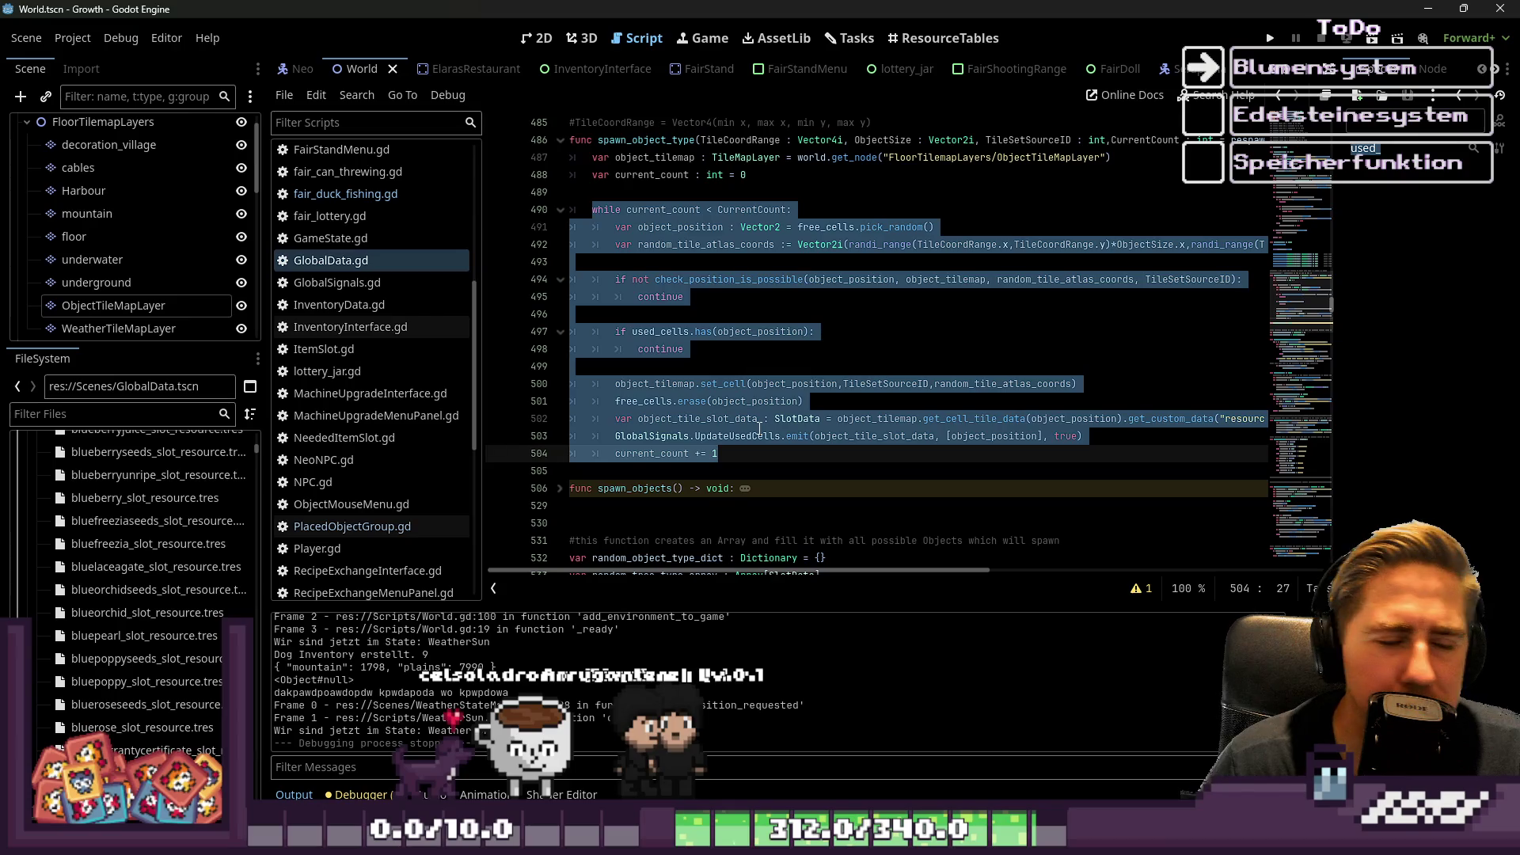
# Inspect the free_cells.pick_random() line and insert a new line above the object_position pick.
pyautogui.moveTo(749, 393)
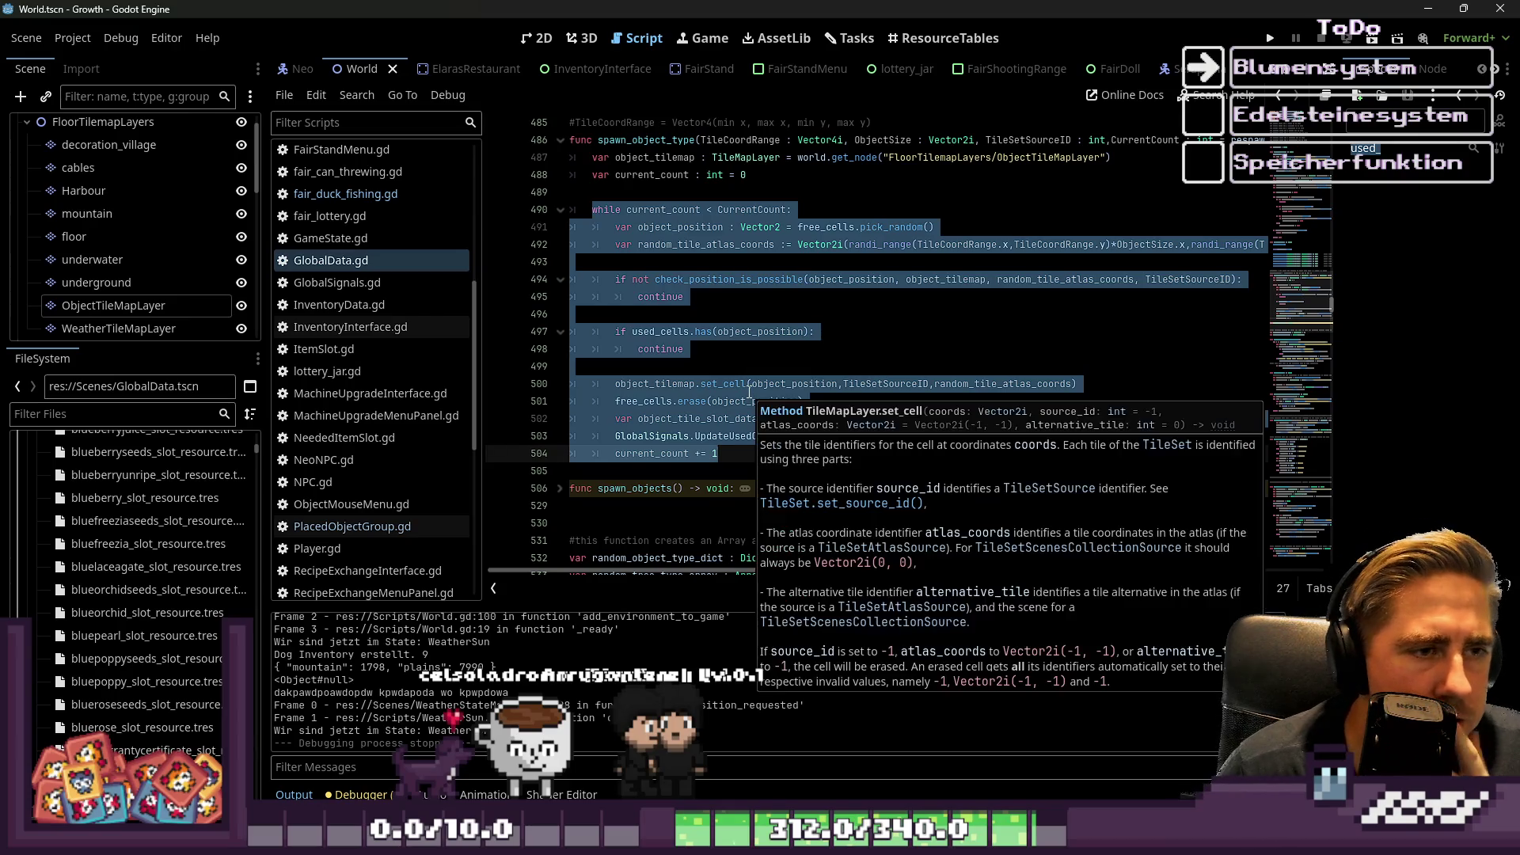
pyautogui.click(721, 177)
pyautogui.click(660, 259)
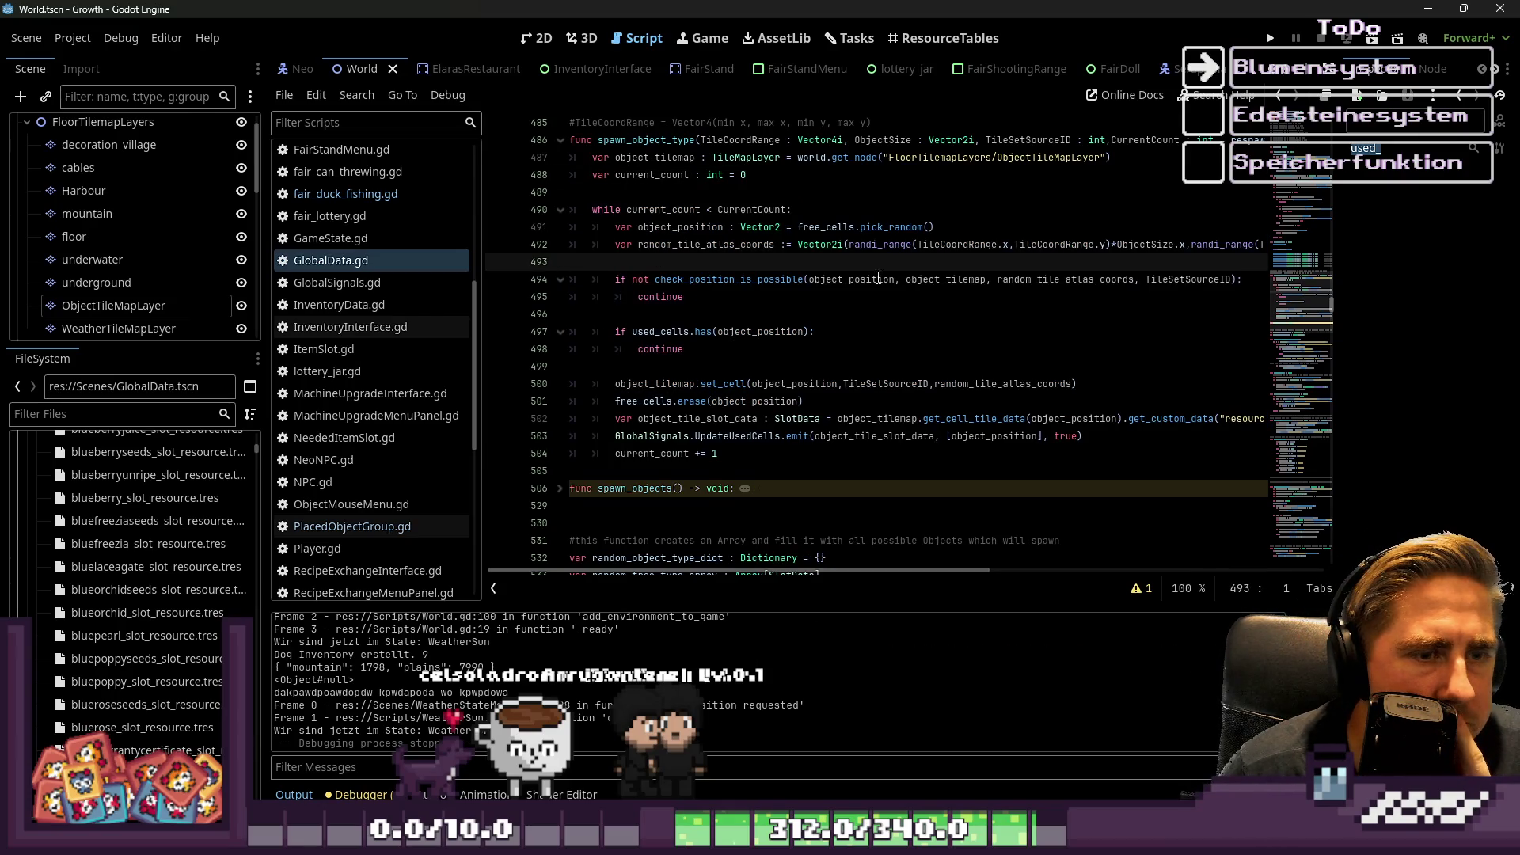
pyautogui.doubleClick(813, 226)
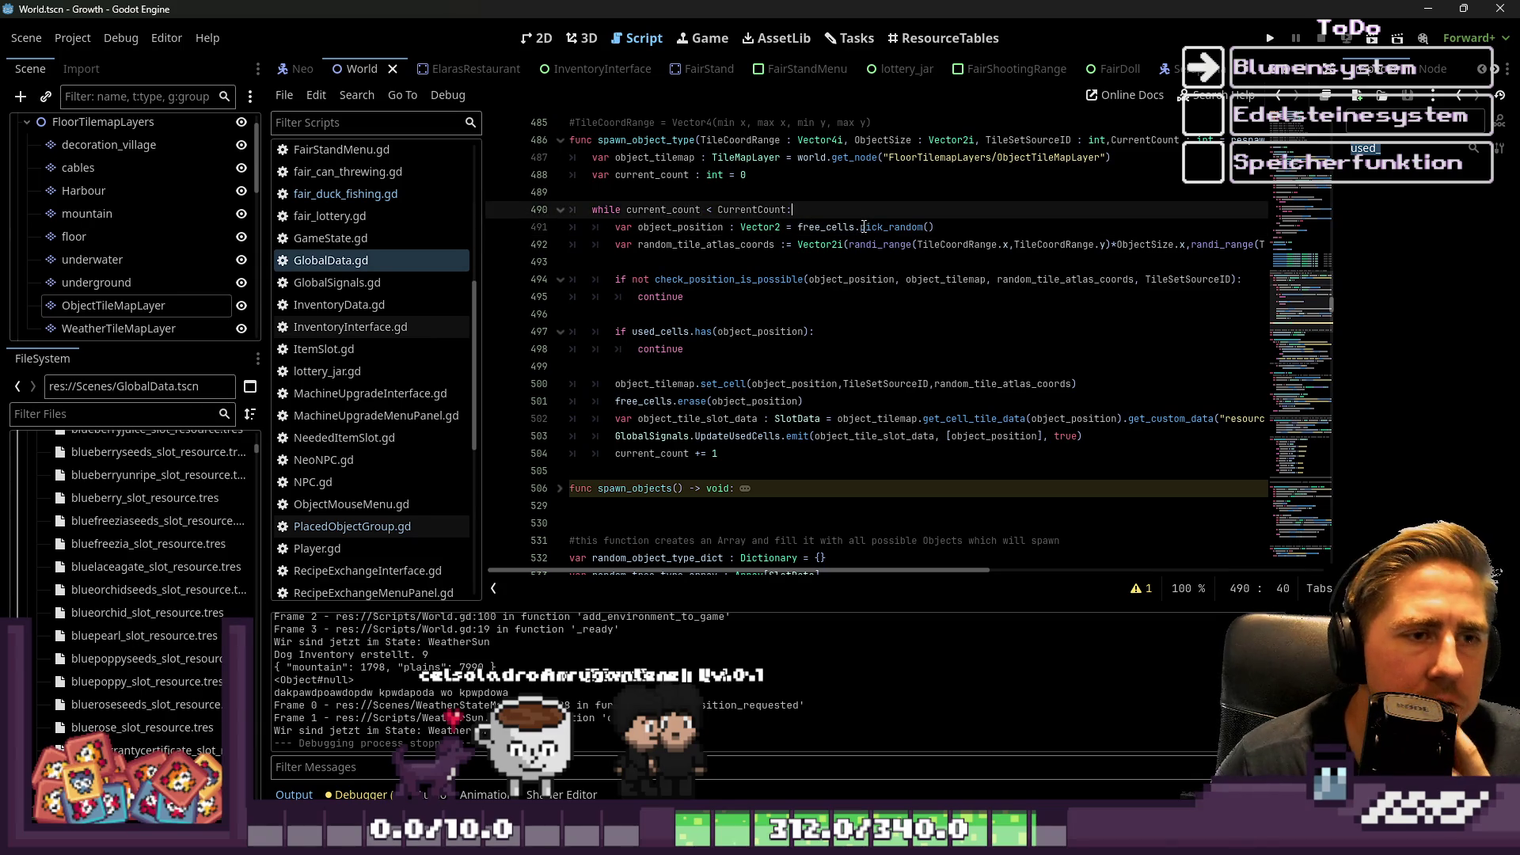
pyautogui.click(871, 228)
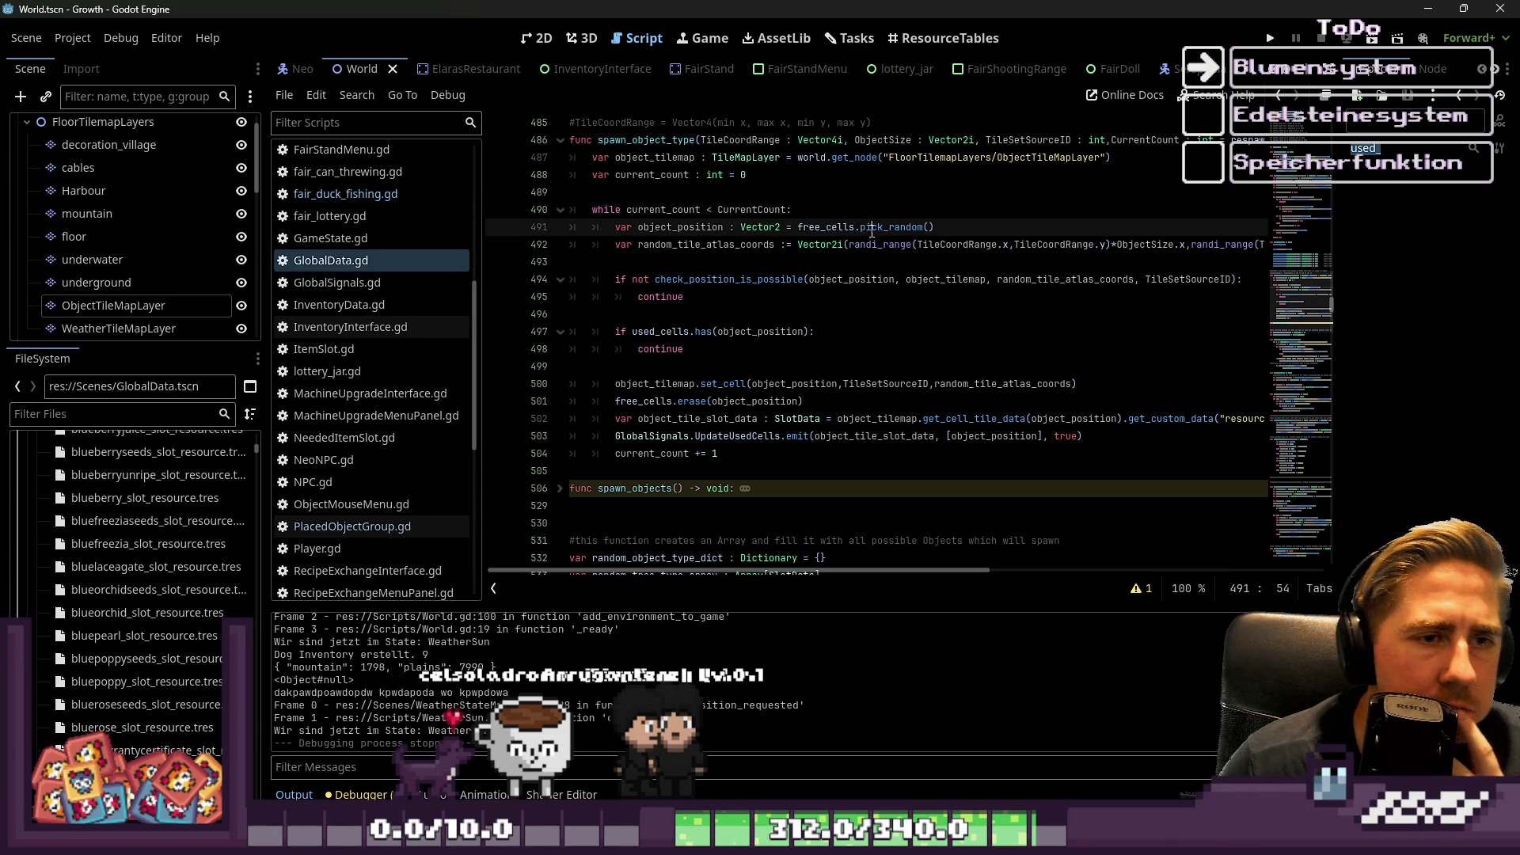
pyautogui.click(754, 401)
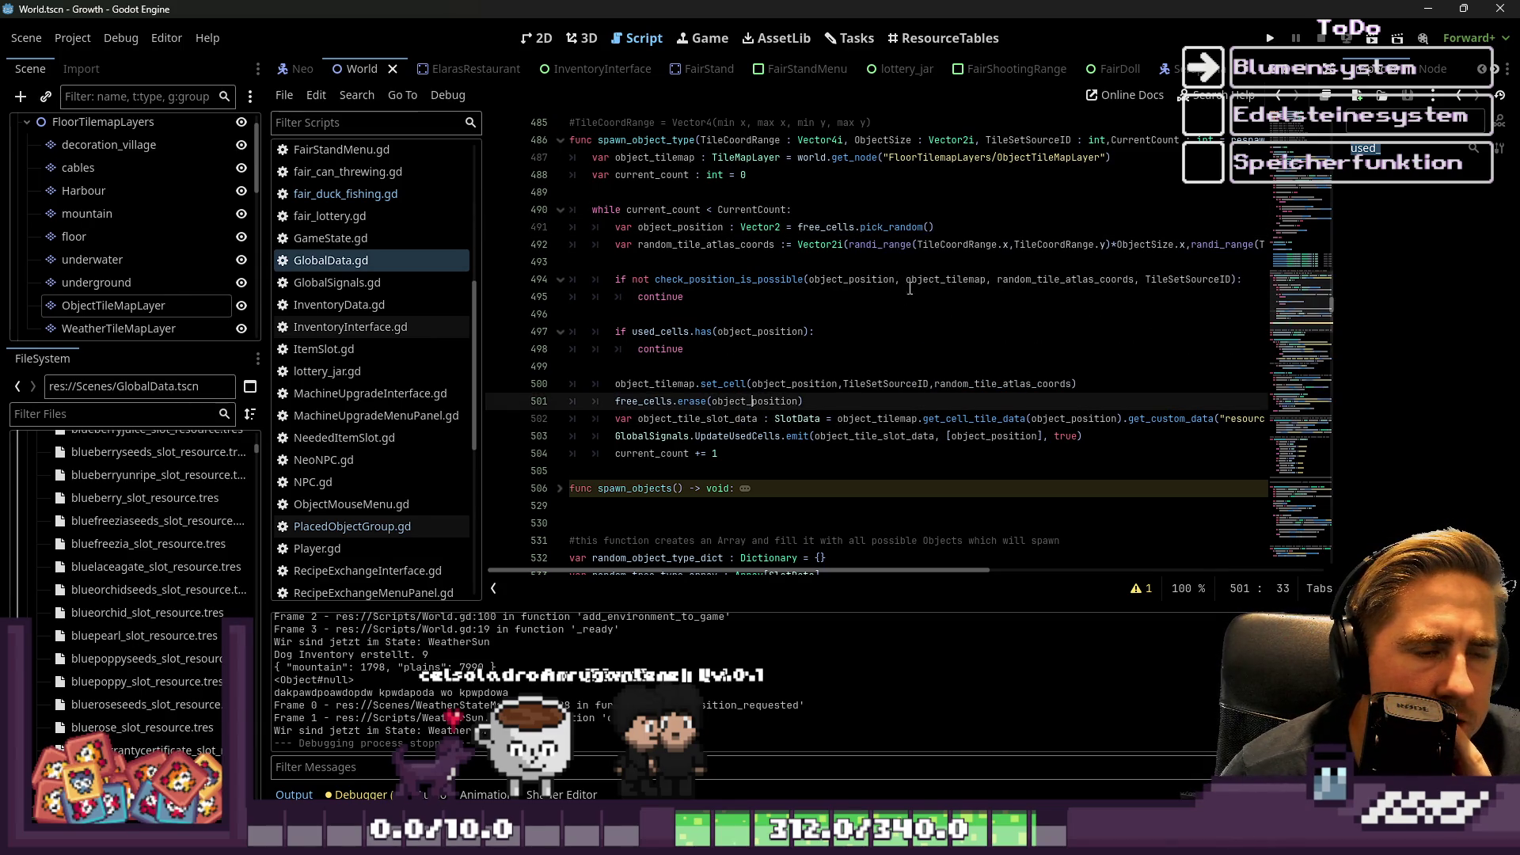
pyautogui.doubleClick(850, 228)
pyautogui.doubleClick(861, 228)
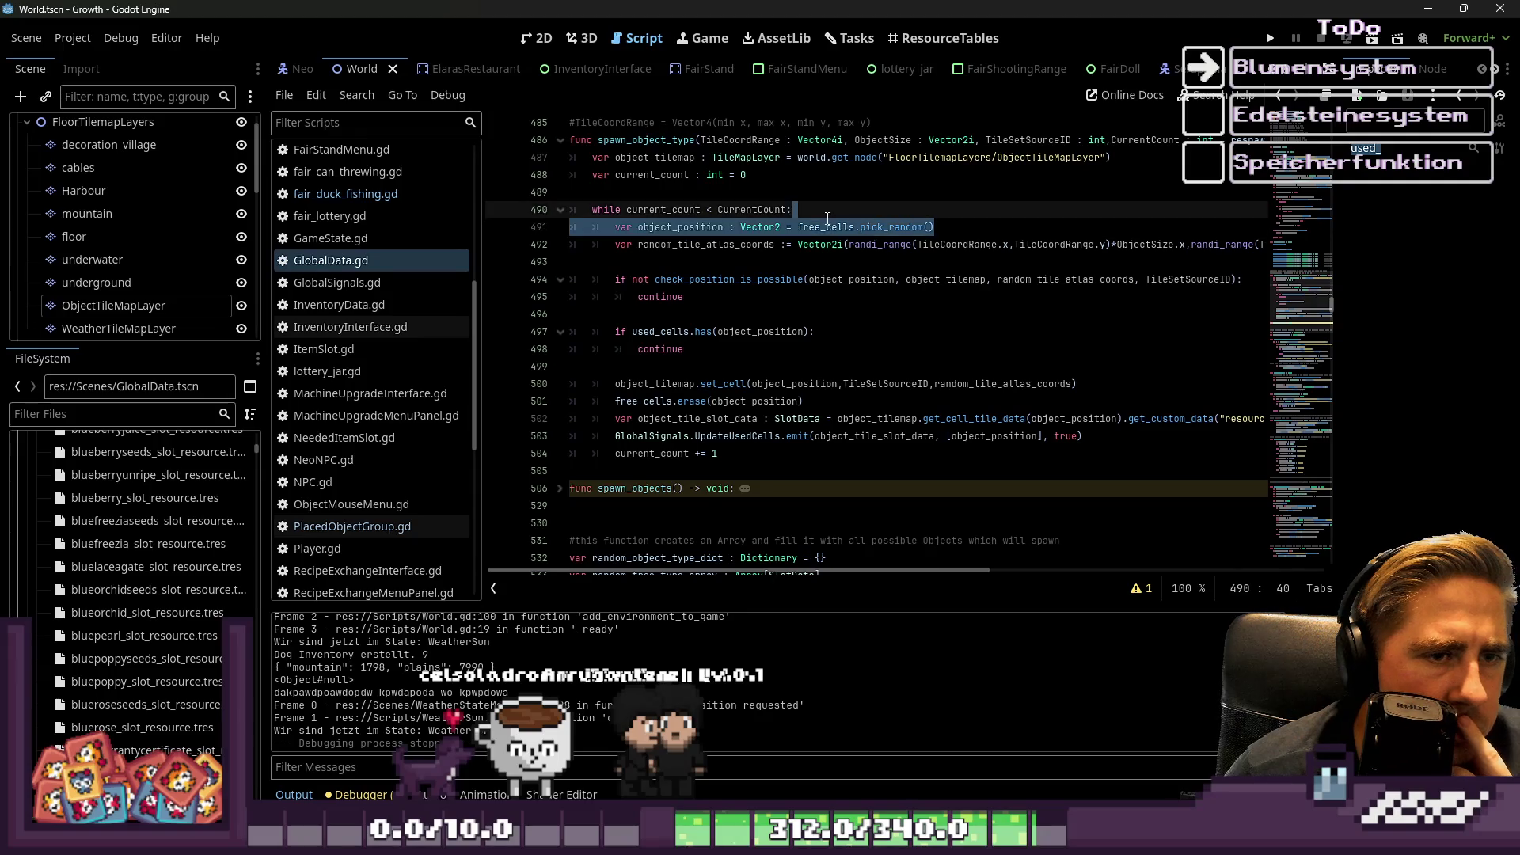
pyautogui.hotkey('ctrl', 'shift', 'Return')
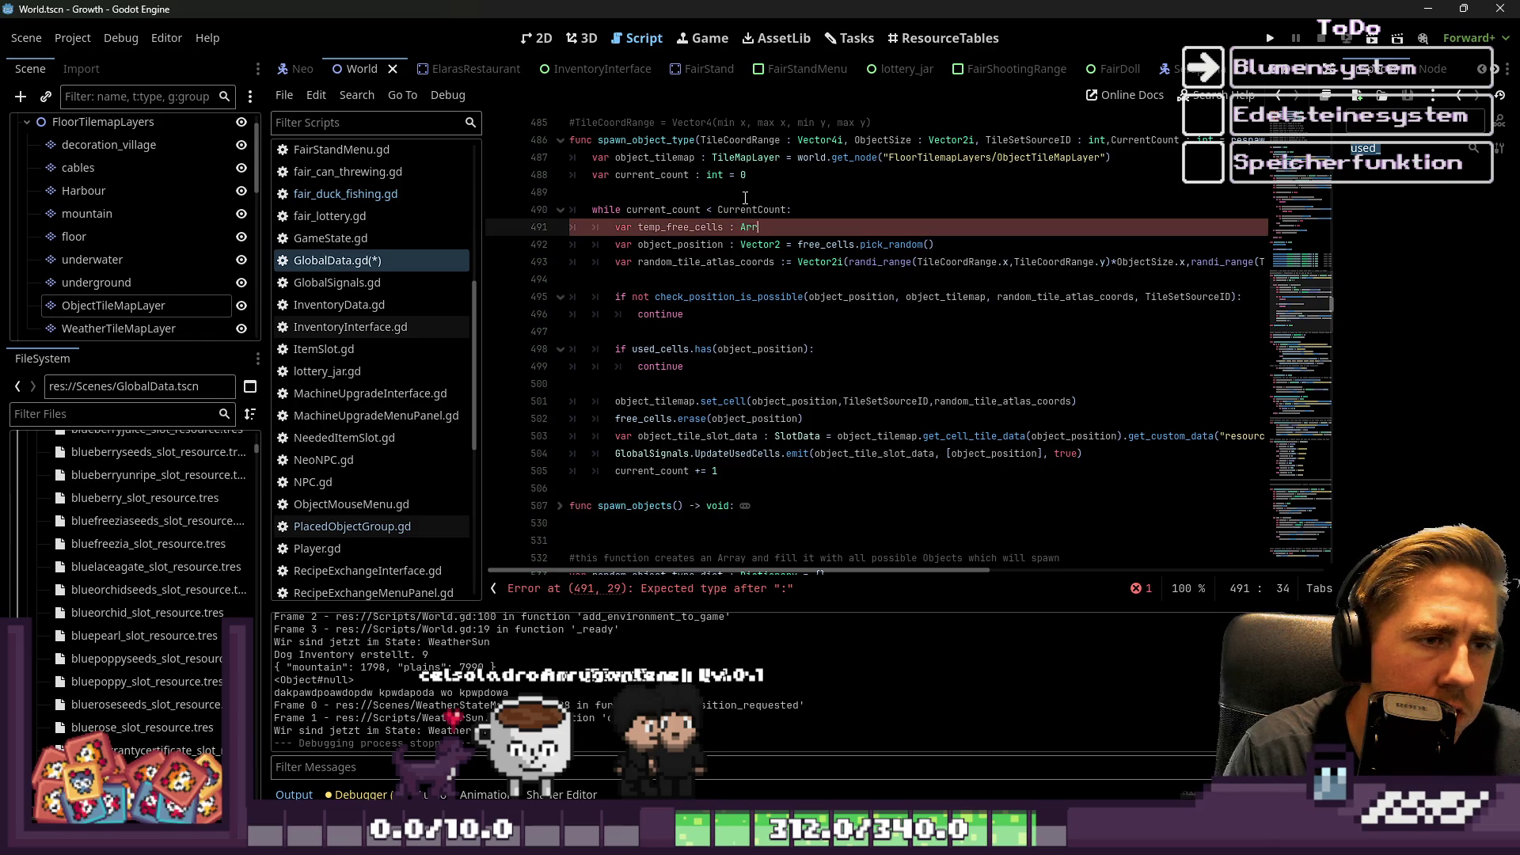
# Declare temp_free_cells as free_cells.duplicate() at the start of the loop.
pyautogui.write('d')
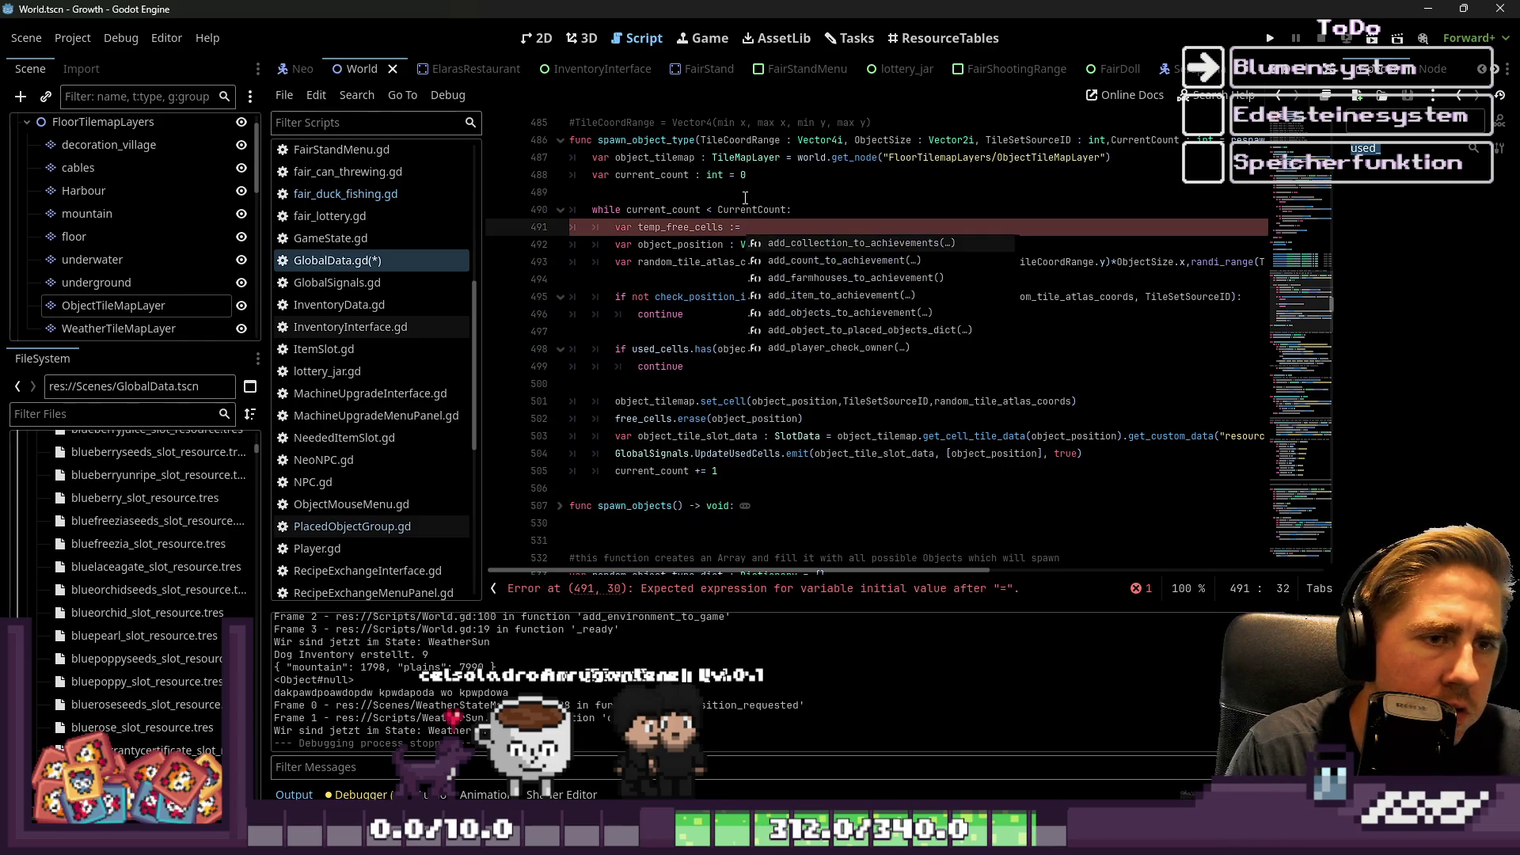
pyautogui.press('BackSpace')
pyautogui.write('f')
pyautogui.write('ree_cells.du')
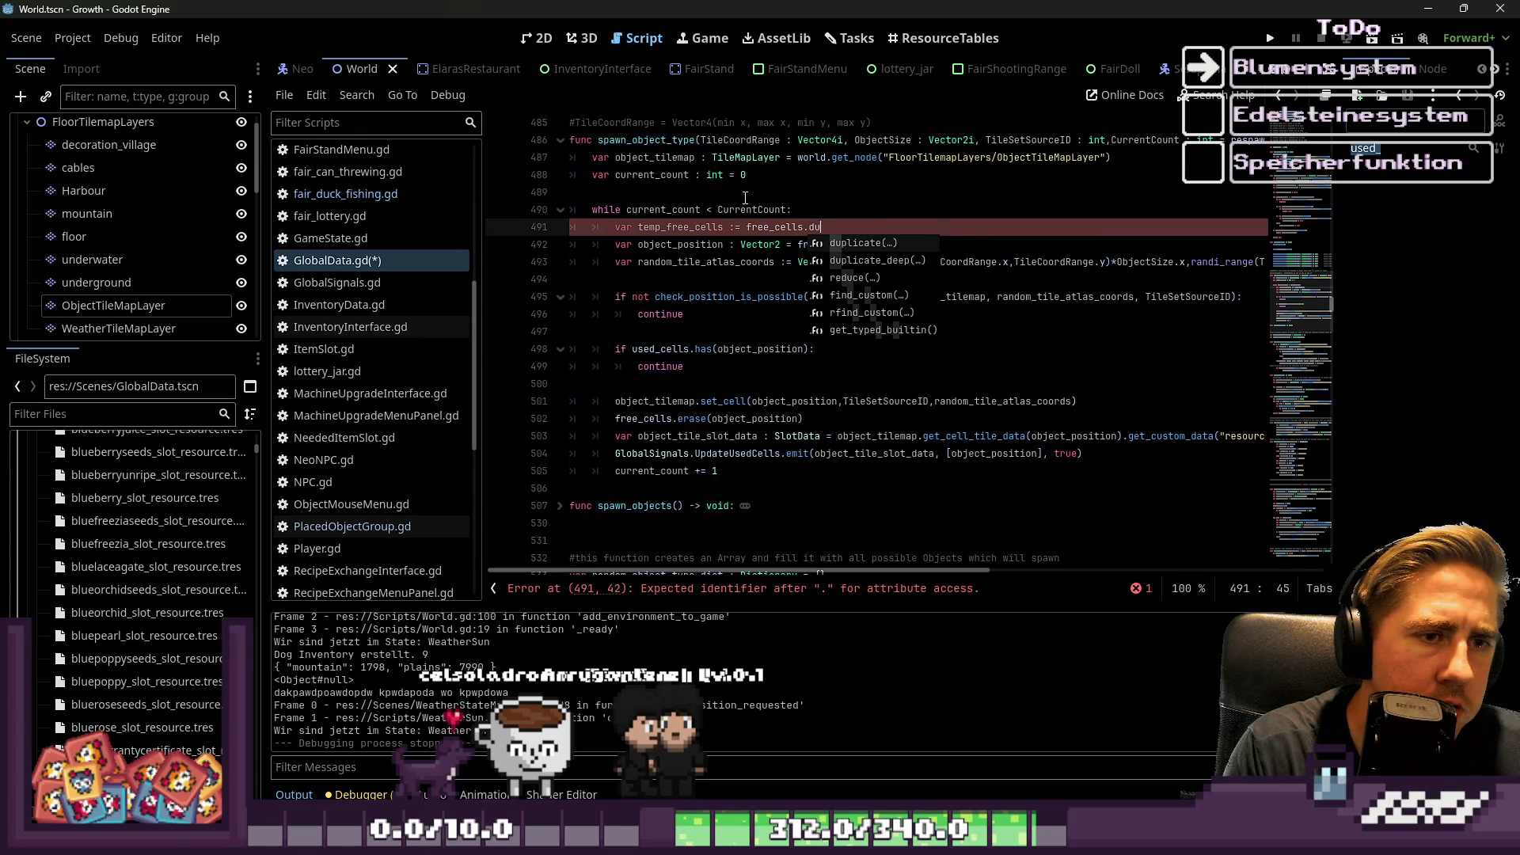
pyautogui.press('Return')
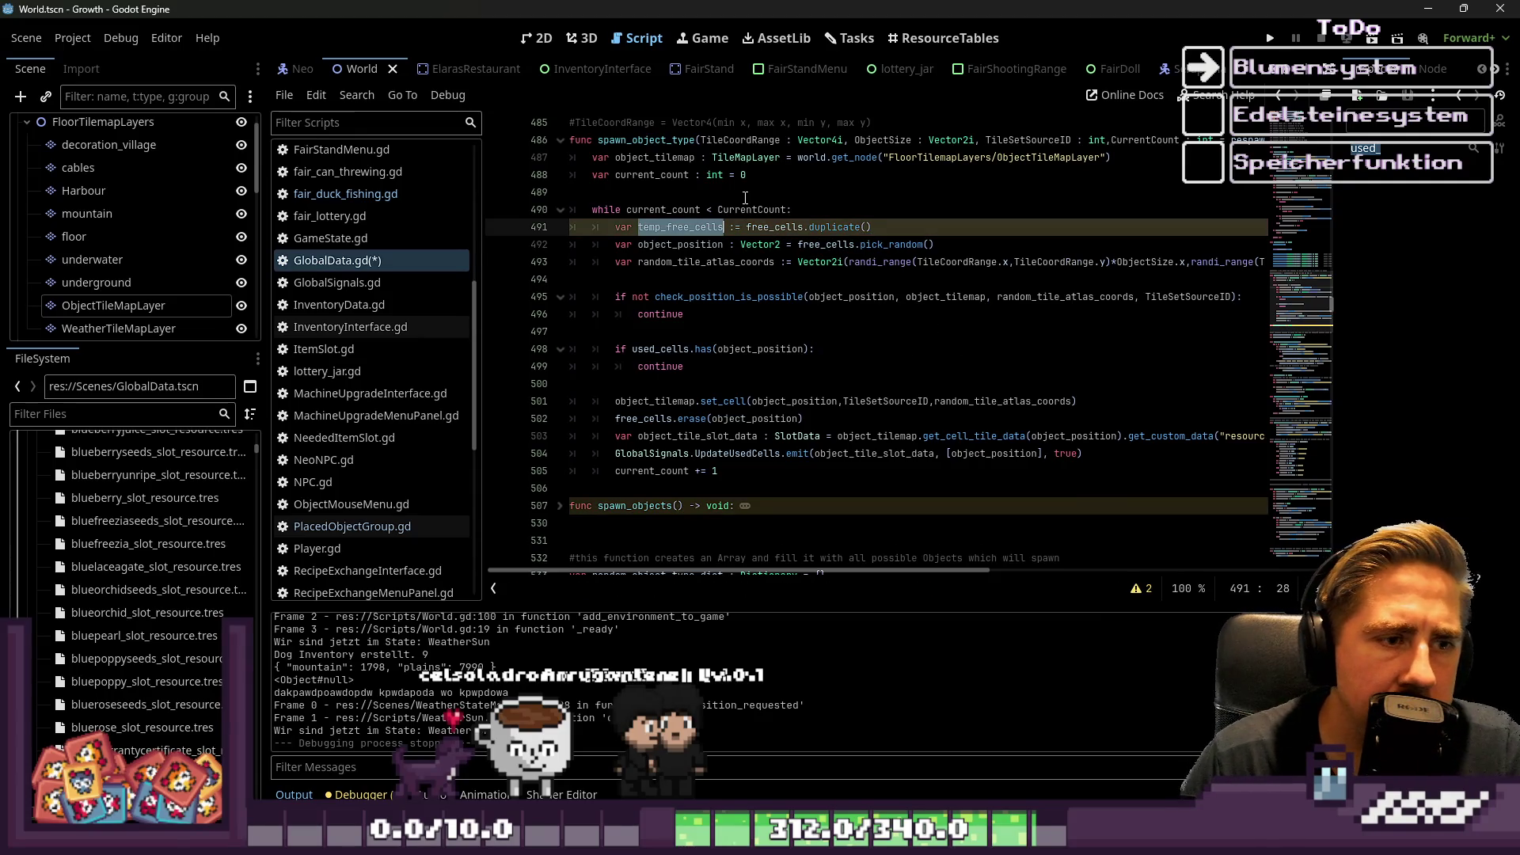
# Insert blank lines above the position check for the temp_free_cells.erase call.
pyautogui.press('Down')
pyautogui.press('Down')
pyautogui.press('Down')
pyautogui.press('Up')
pyautogui.press('Up')
pyautogui.press('Up')
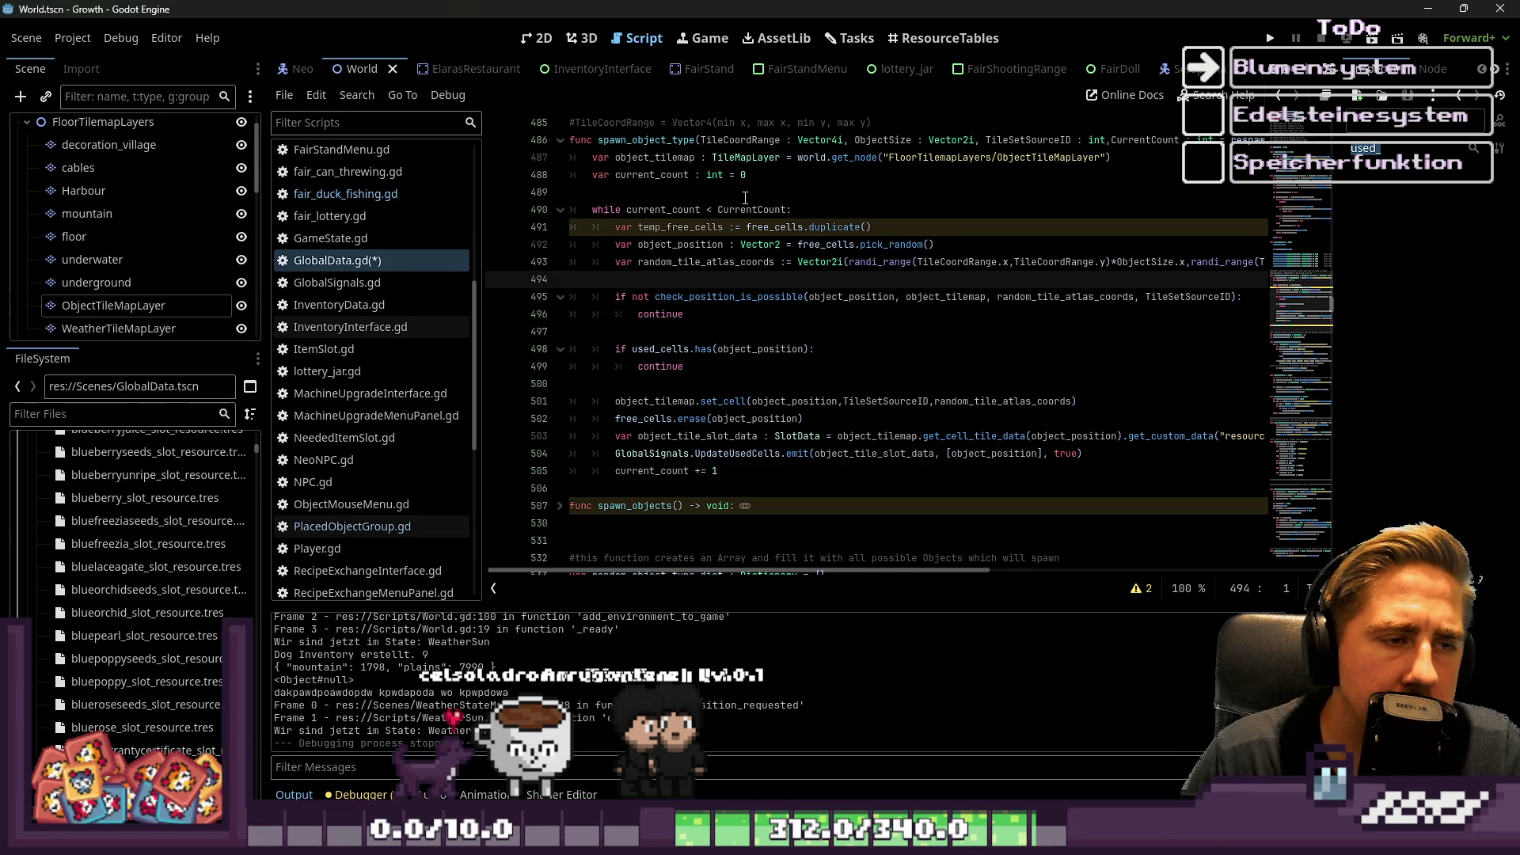
pyautogui.press('Return')
pyautogui.press('Up')
pyautogui.press('Down')
pyautogui.press('Return')
pyautogui.press('Up')
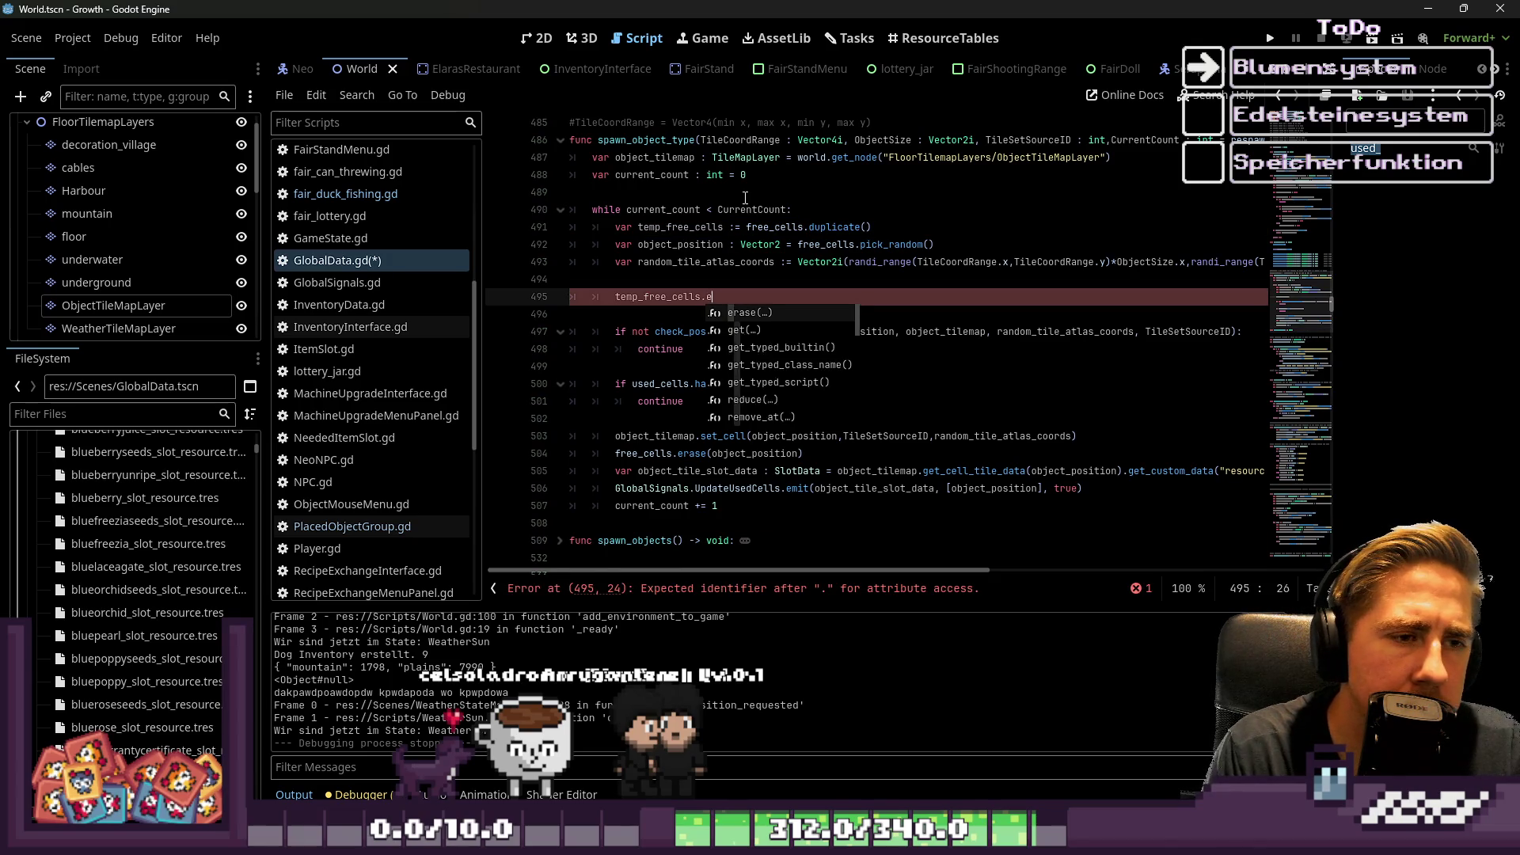
pyautogui.write('ra')
# Finish the temp_free_cells.erase line 495 and launch the game to test spawns.
pyautogui.press('Up')
pyautogui.press('Up')
pyautogui.press('Up')
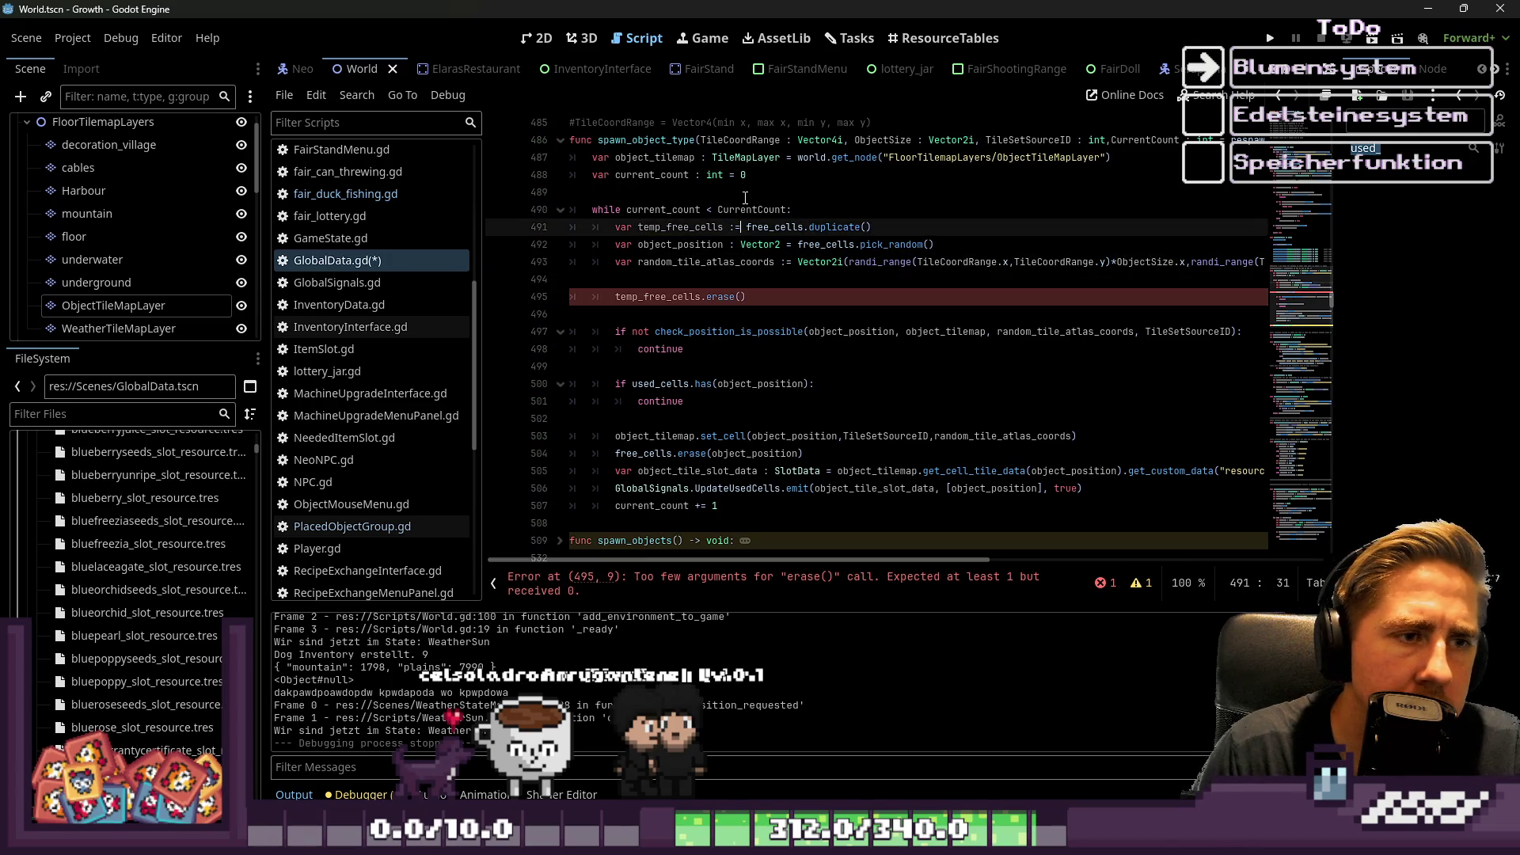
pyautogui.press('Down')
pyautogui.press('Down')
pyautogui.press('Down')
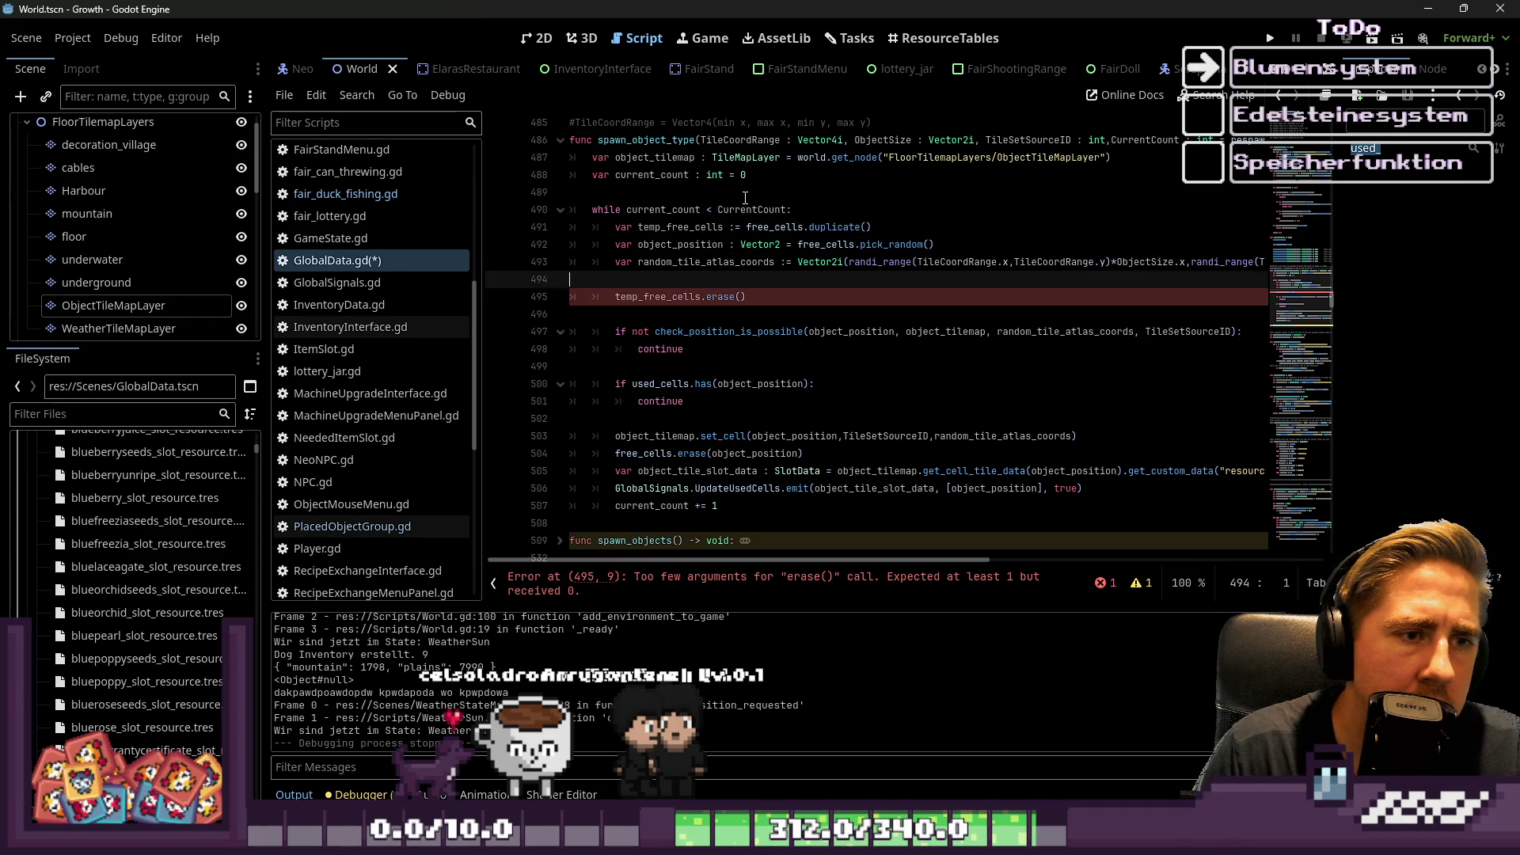
pyautogui.press('Down')
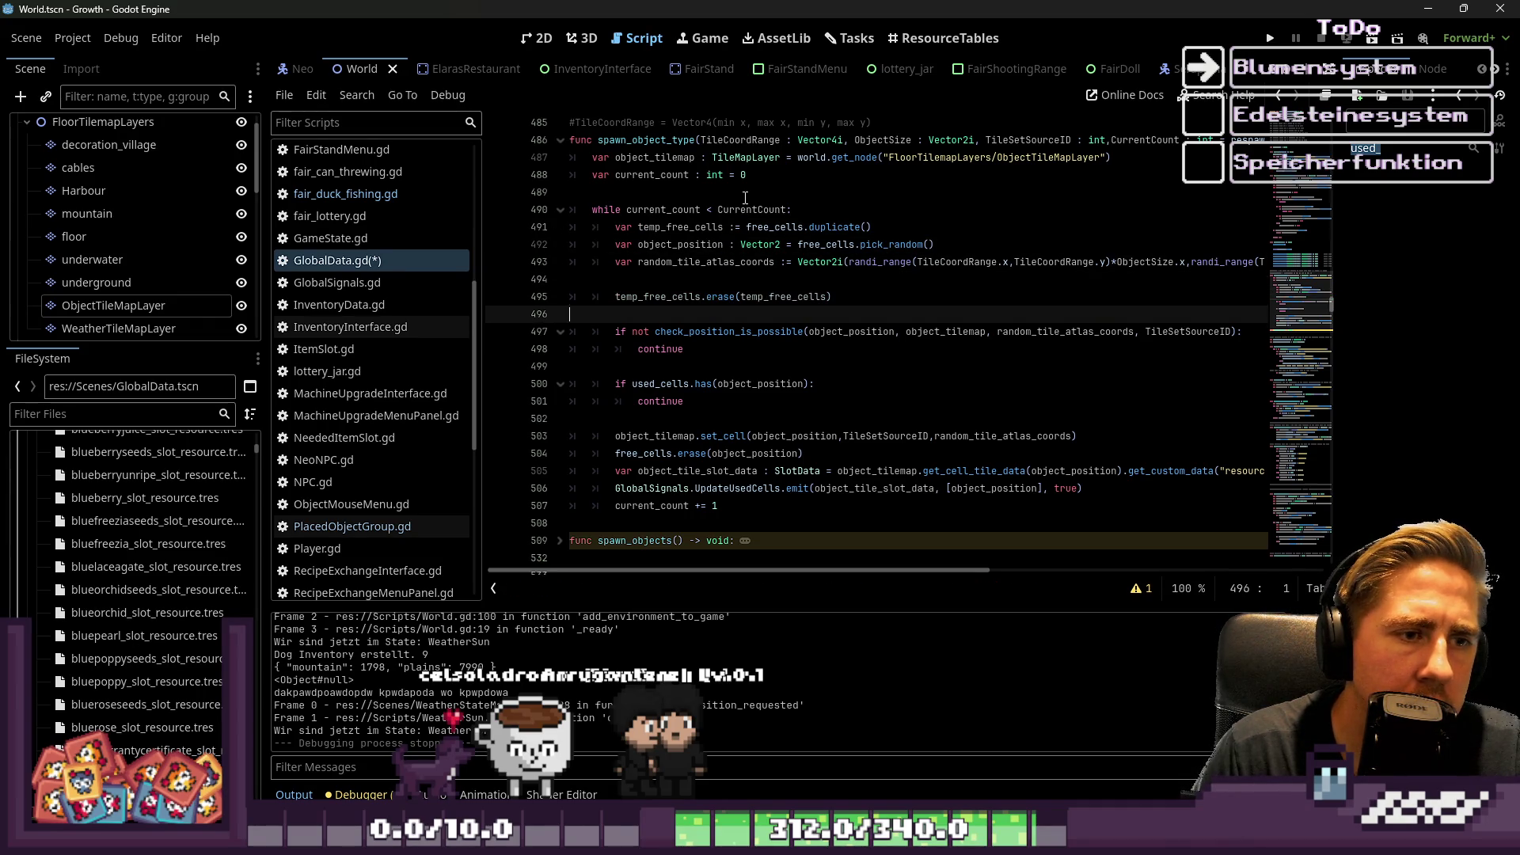
pyautogui.click(826, 282)
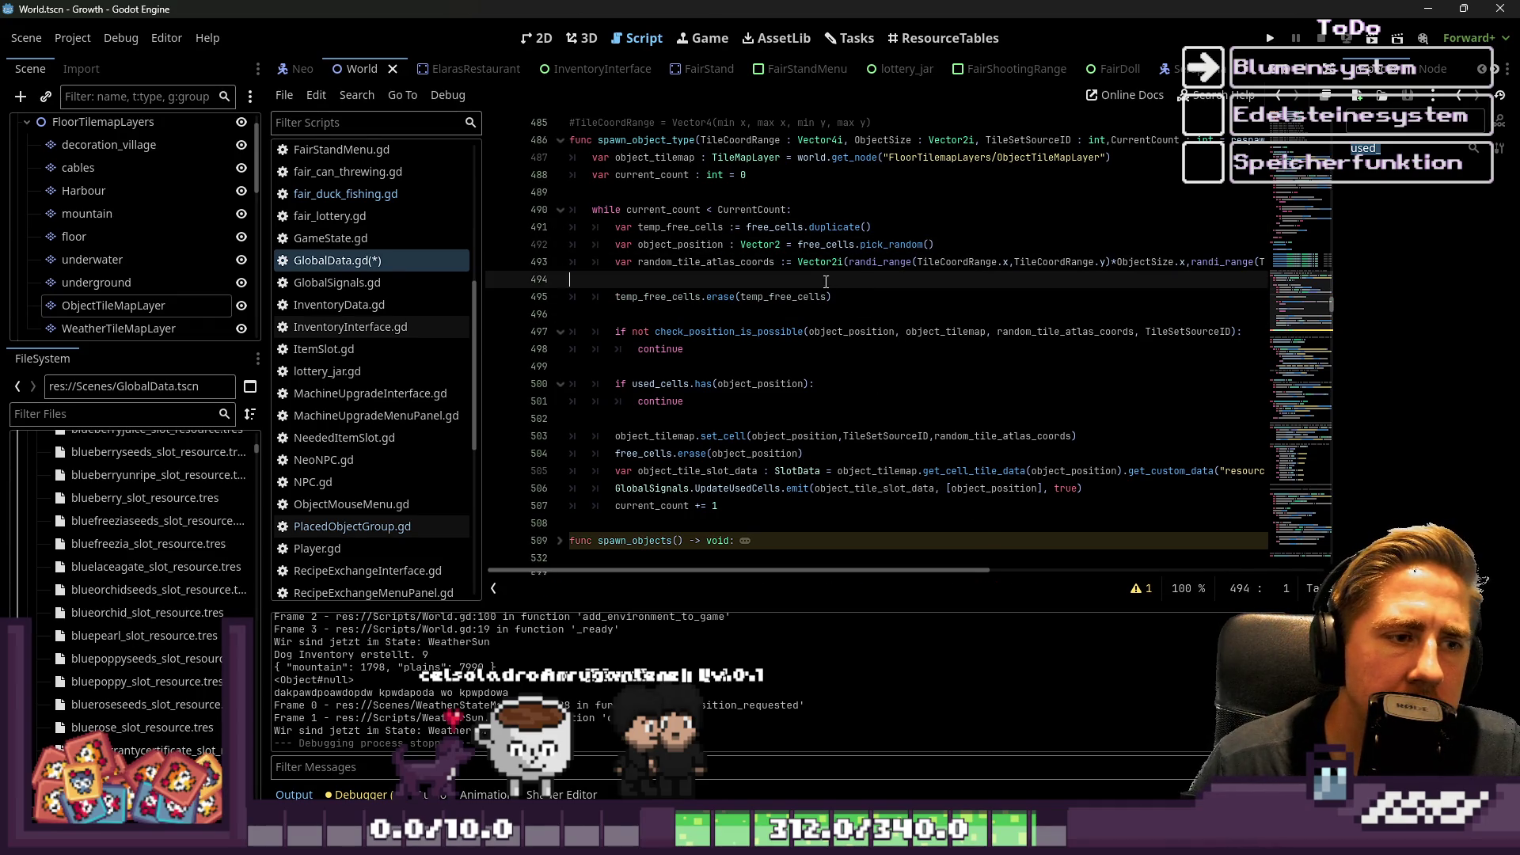
pyautogui.click(768, 296)
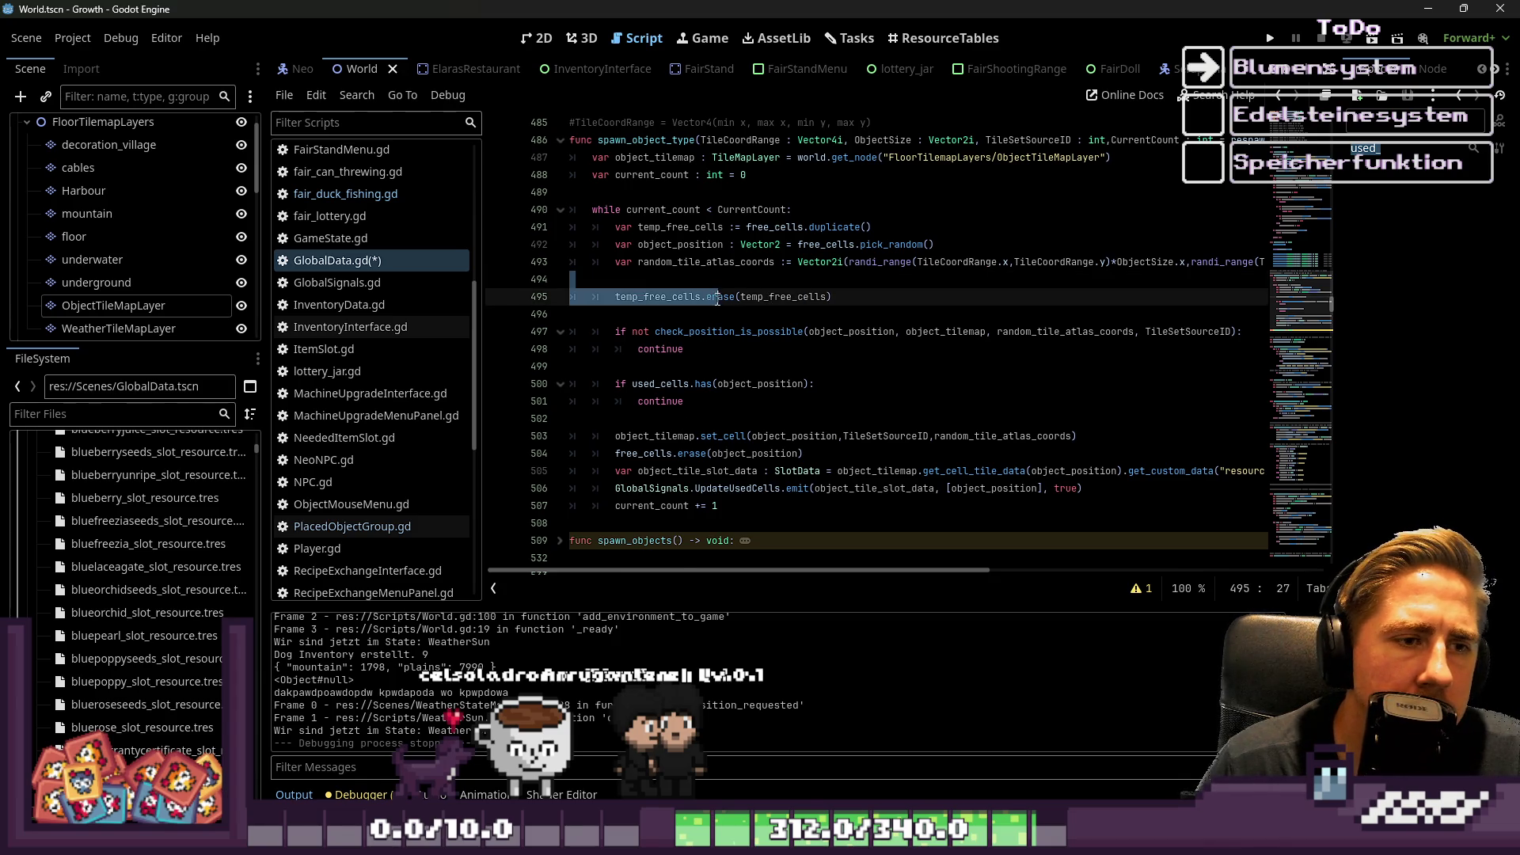
pyautogui.click(832, 308)
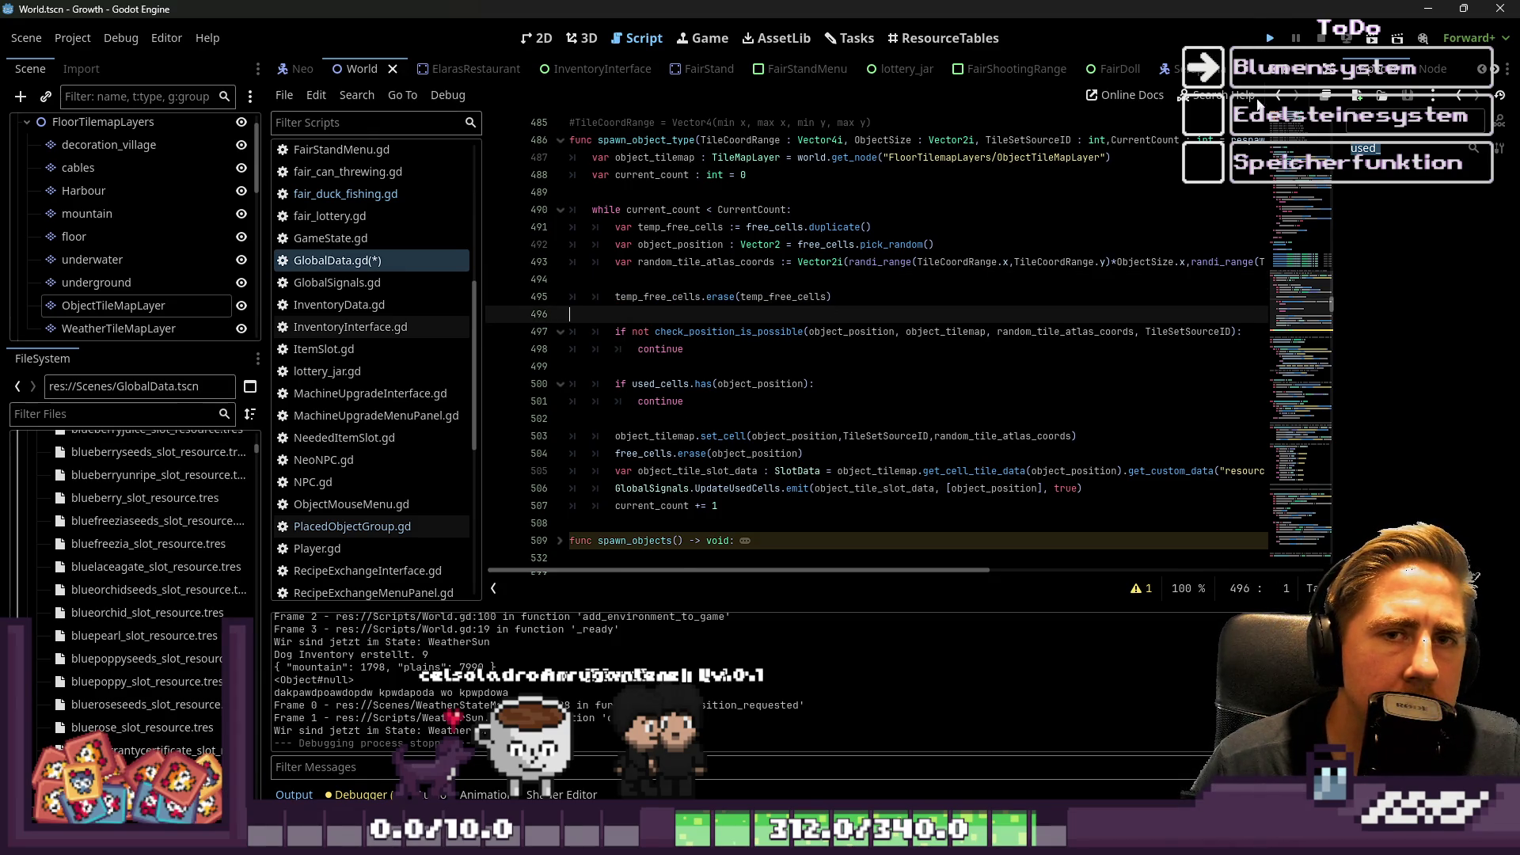
pyautogui.click(1270, 38)
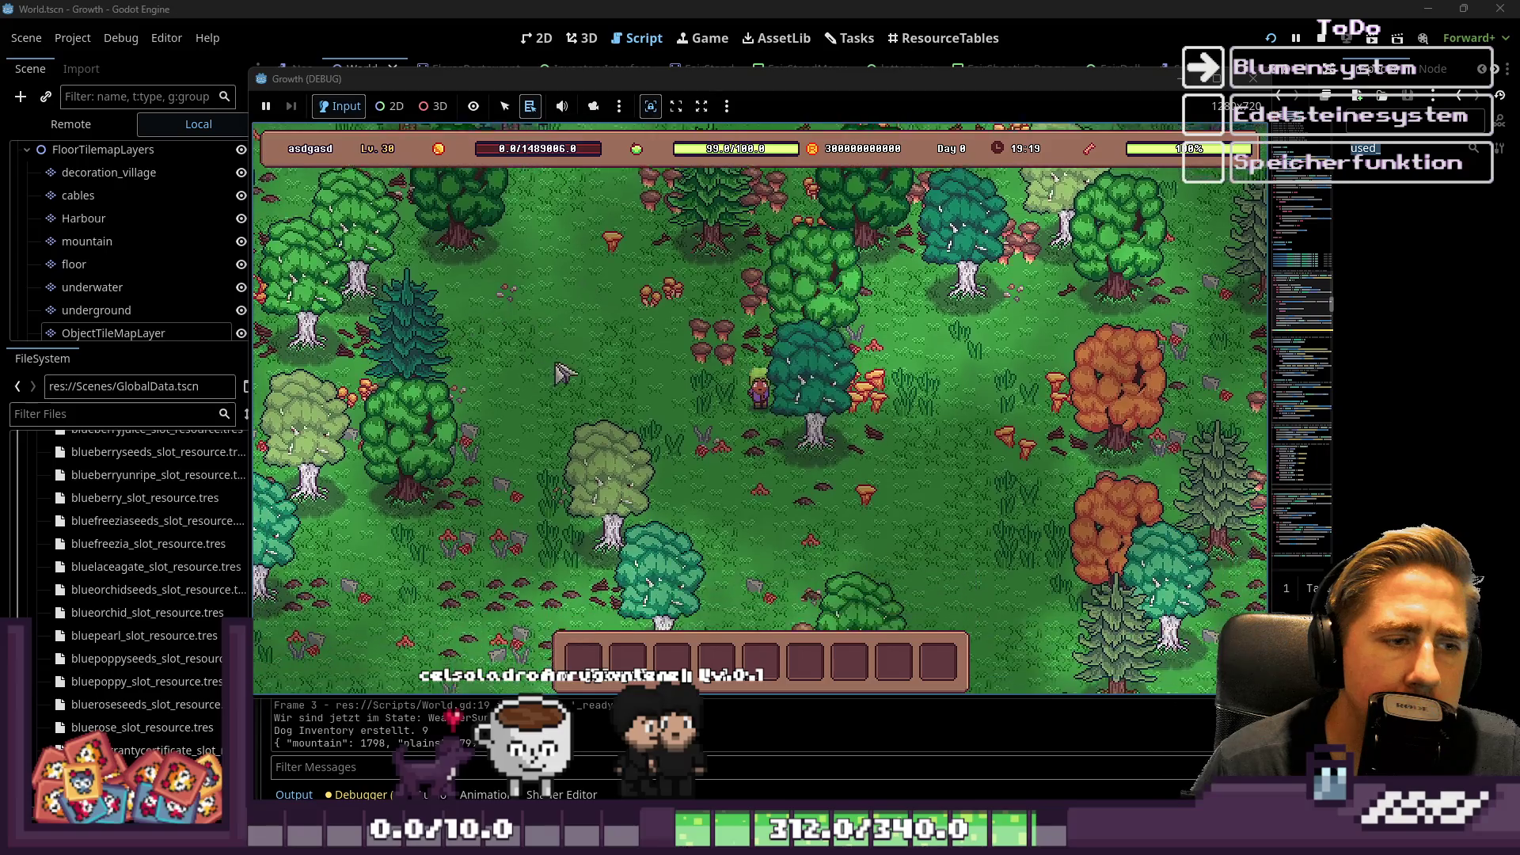
# Walk the player left and down through the forest to check spawns, then stop the run.
pyautogui.press('a')
pyautogui.press('s')
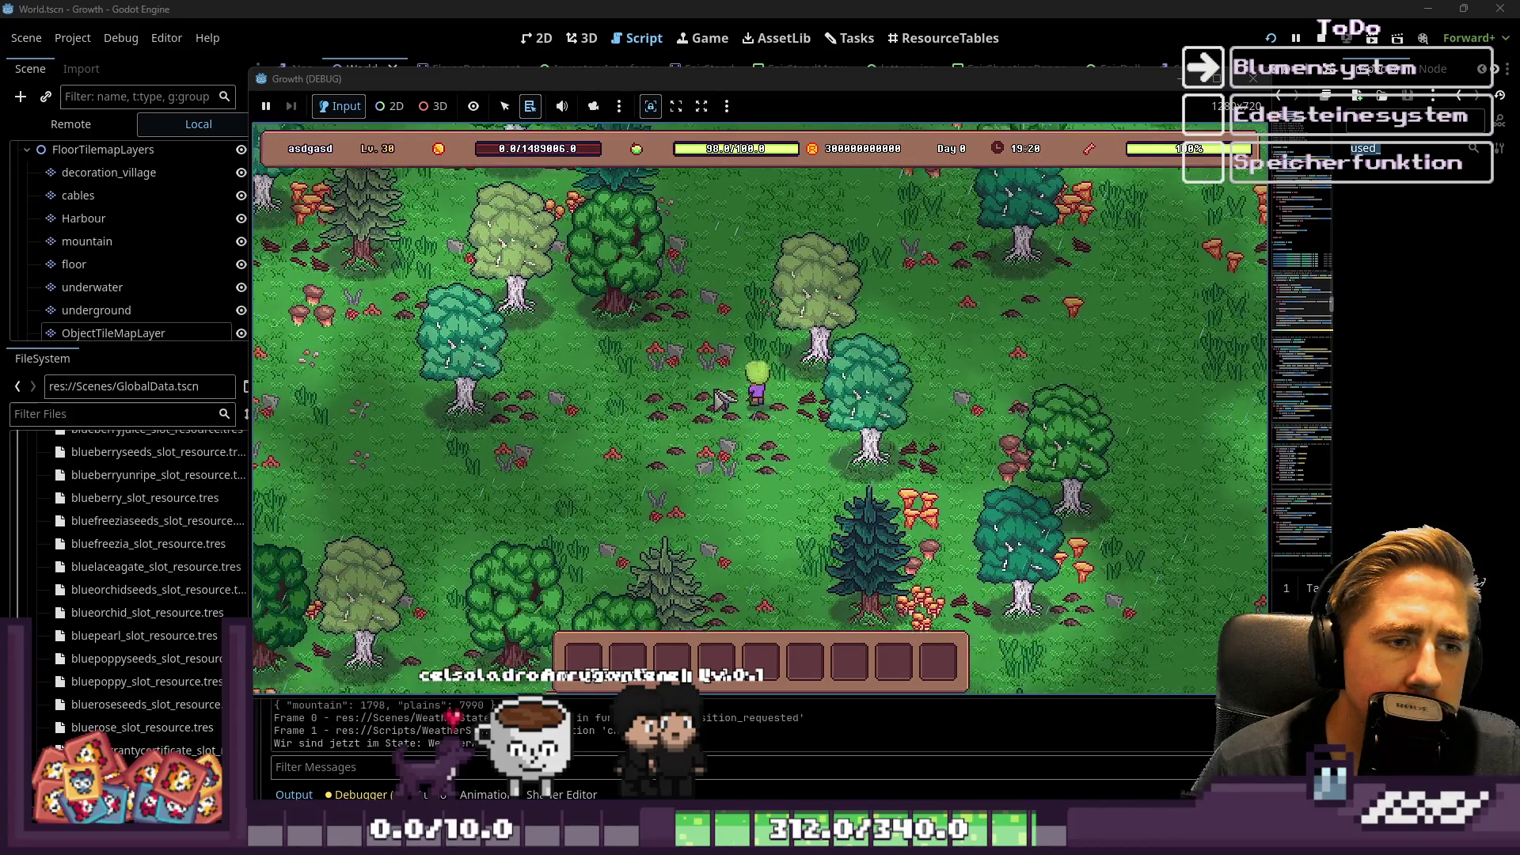
pyautogui.click(1253, 79)
# Change the grass spawn count on line 482 from 800 to 2000 and run the project.
pyautogui.scroll(3, 840, 273)
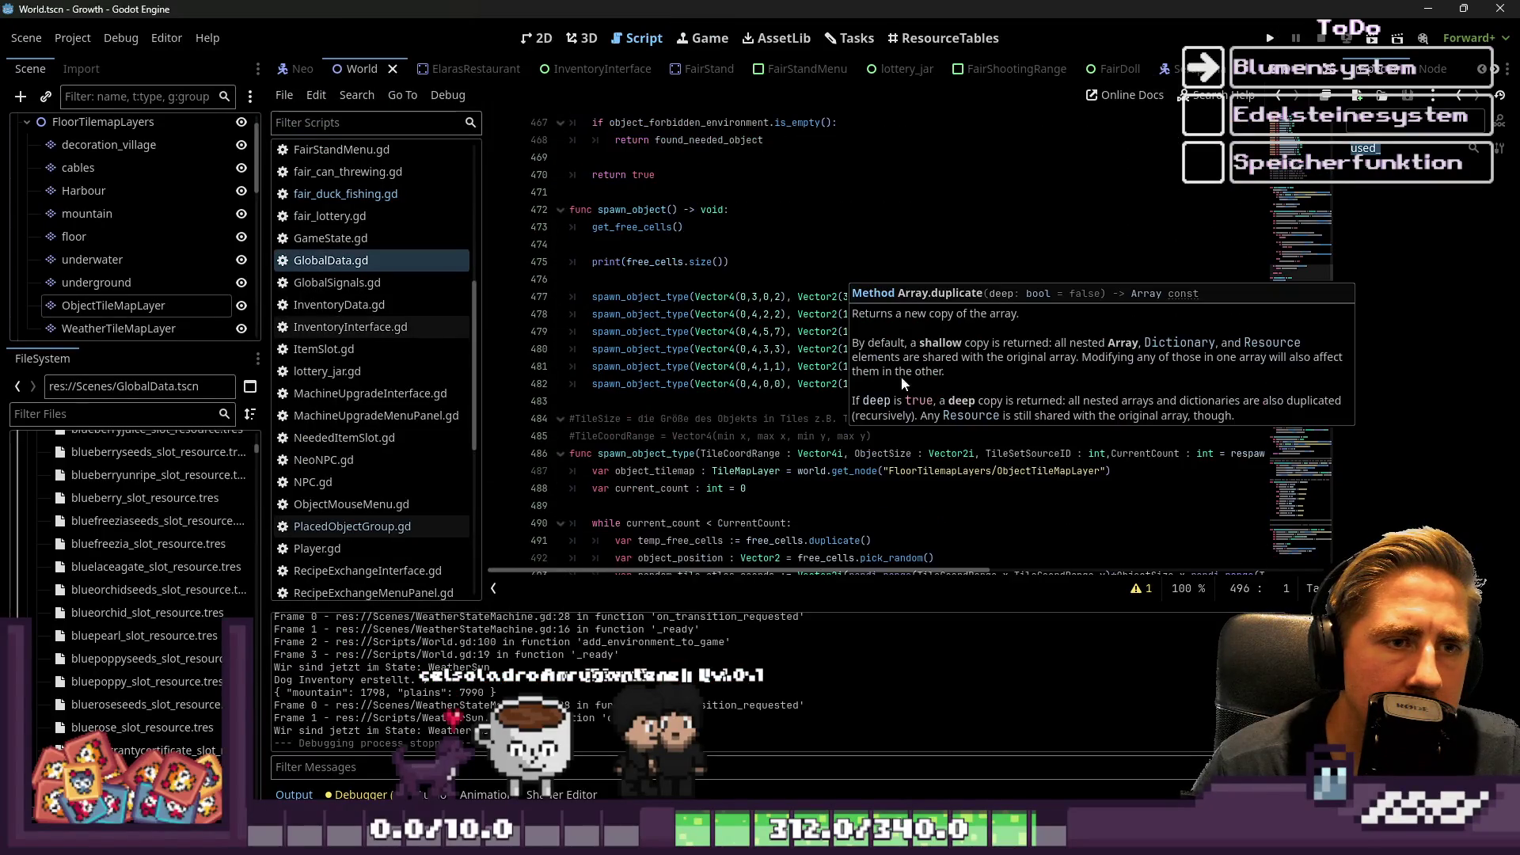
pyautogui.doubleClick(903, 384)
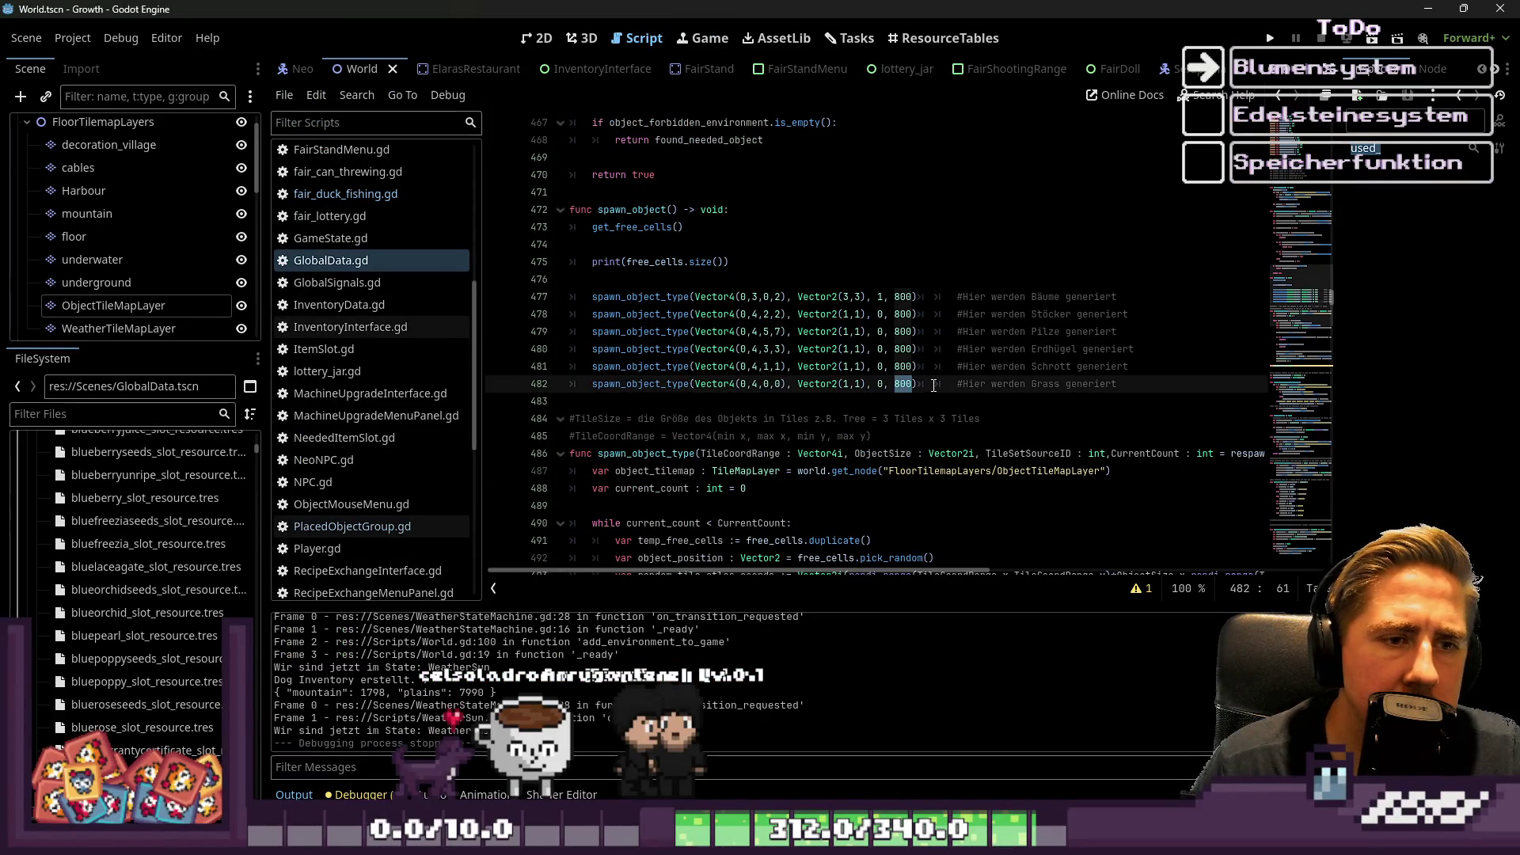
pyautogui.write('2')
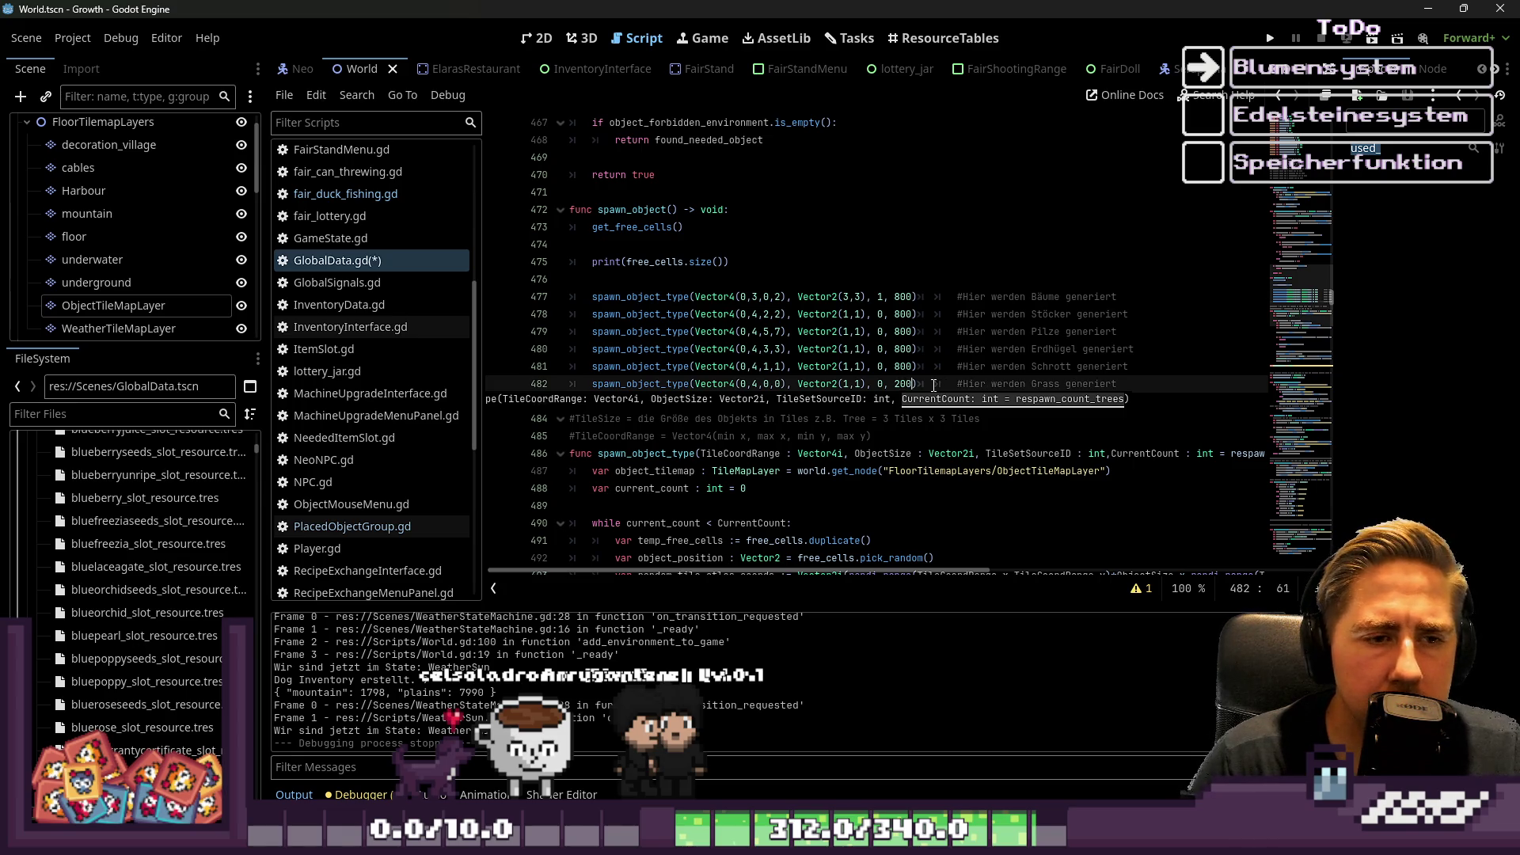
pyautogui.write('0')
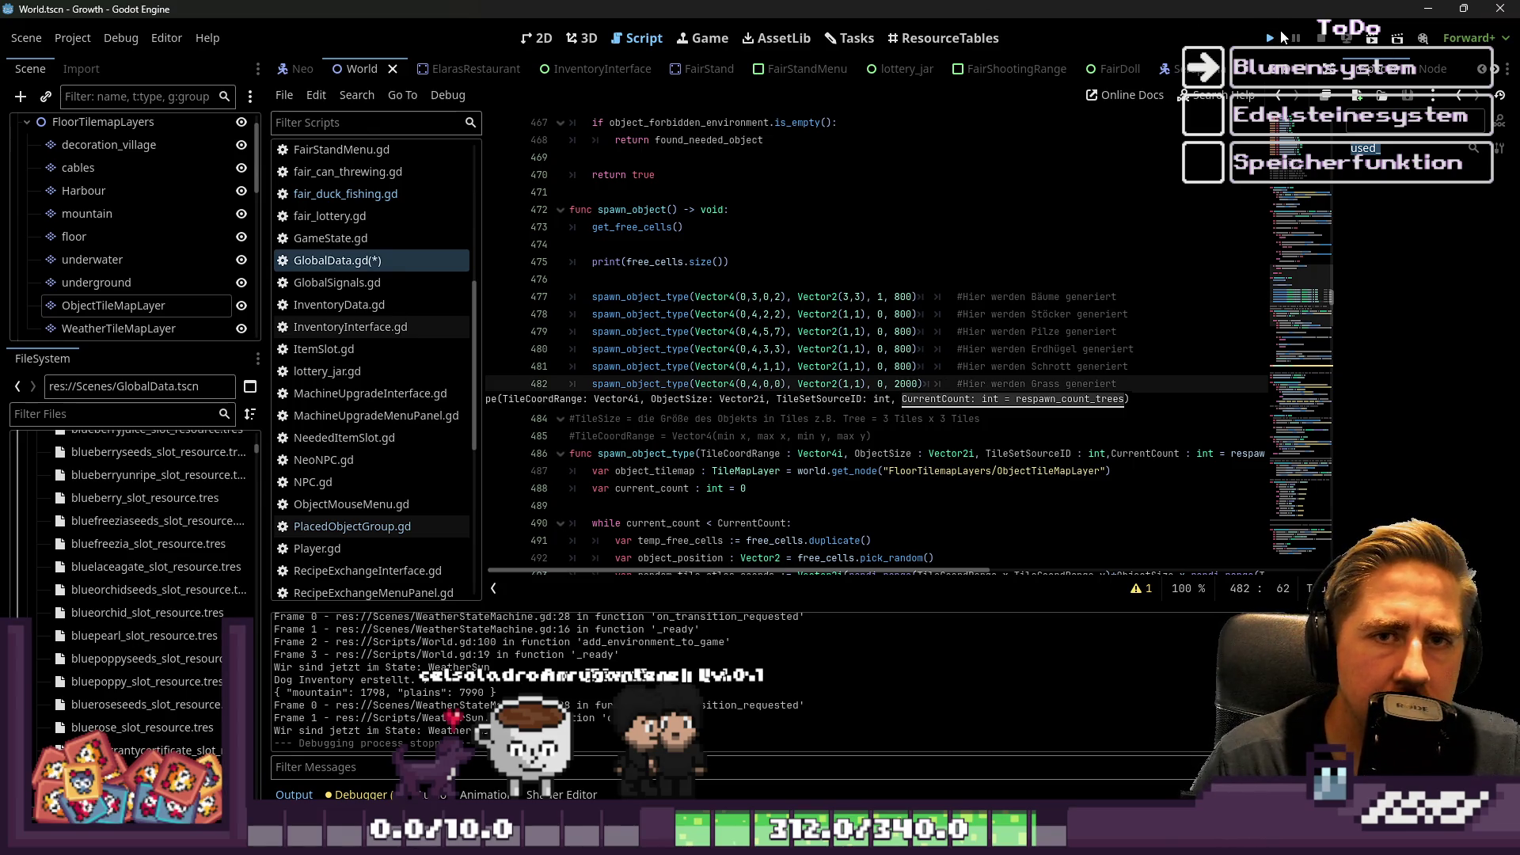
pyautogui.click(1281, 36)
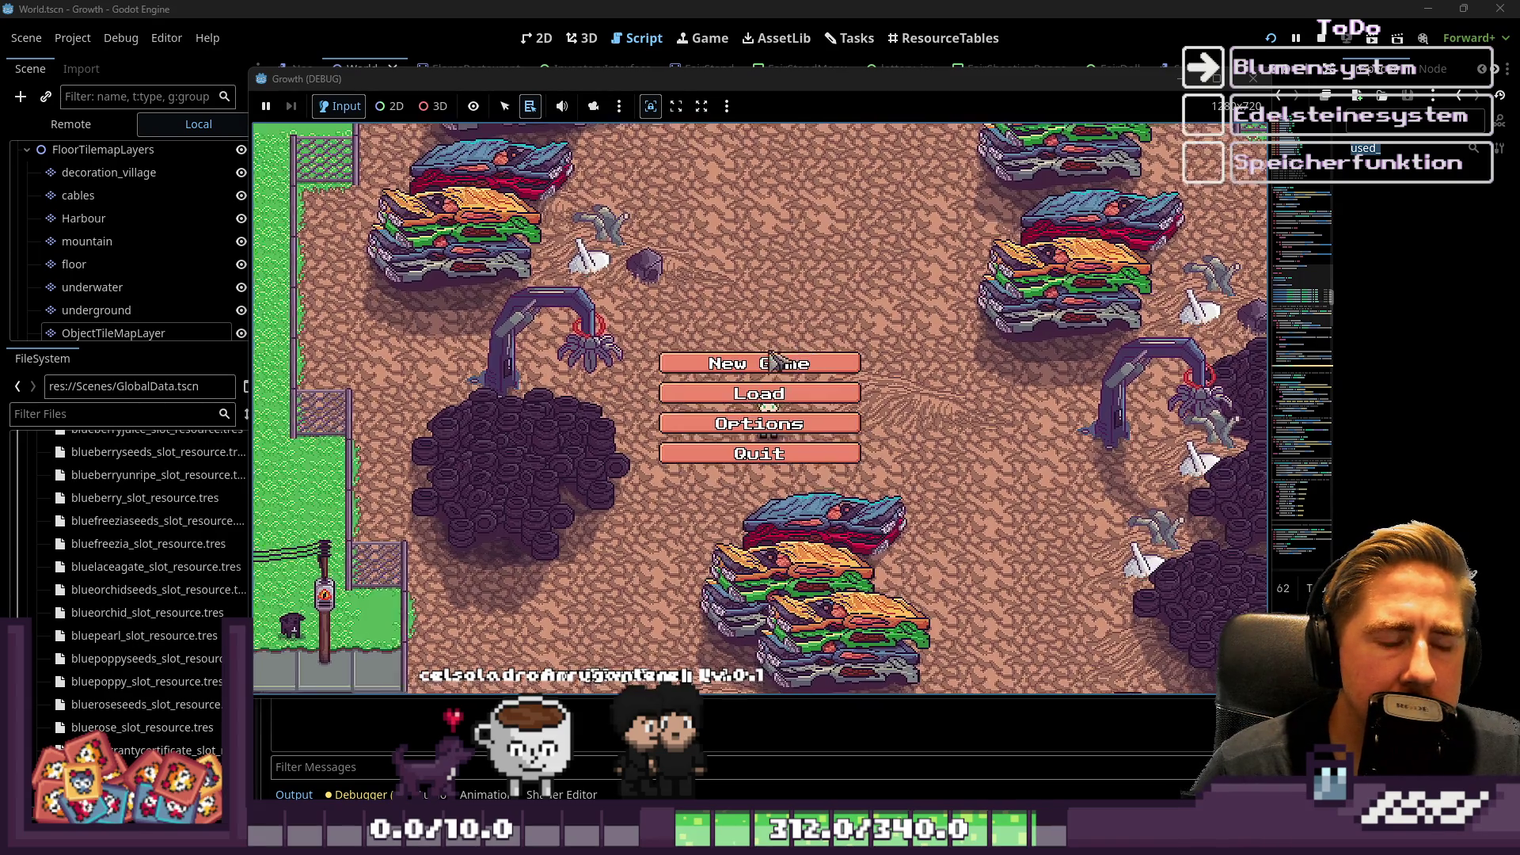
# Create a new character named 'asdg' and enter the world.
pyautogui.click(757, 358)
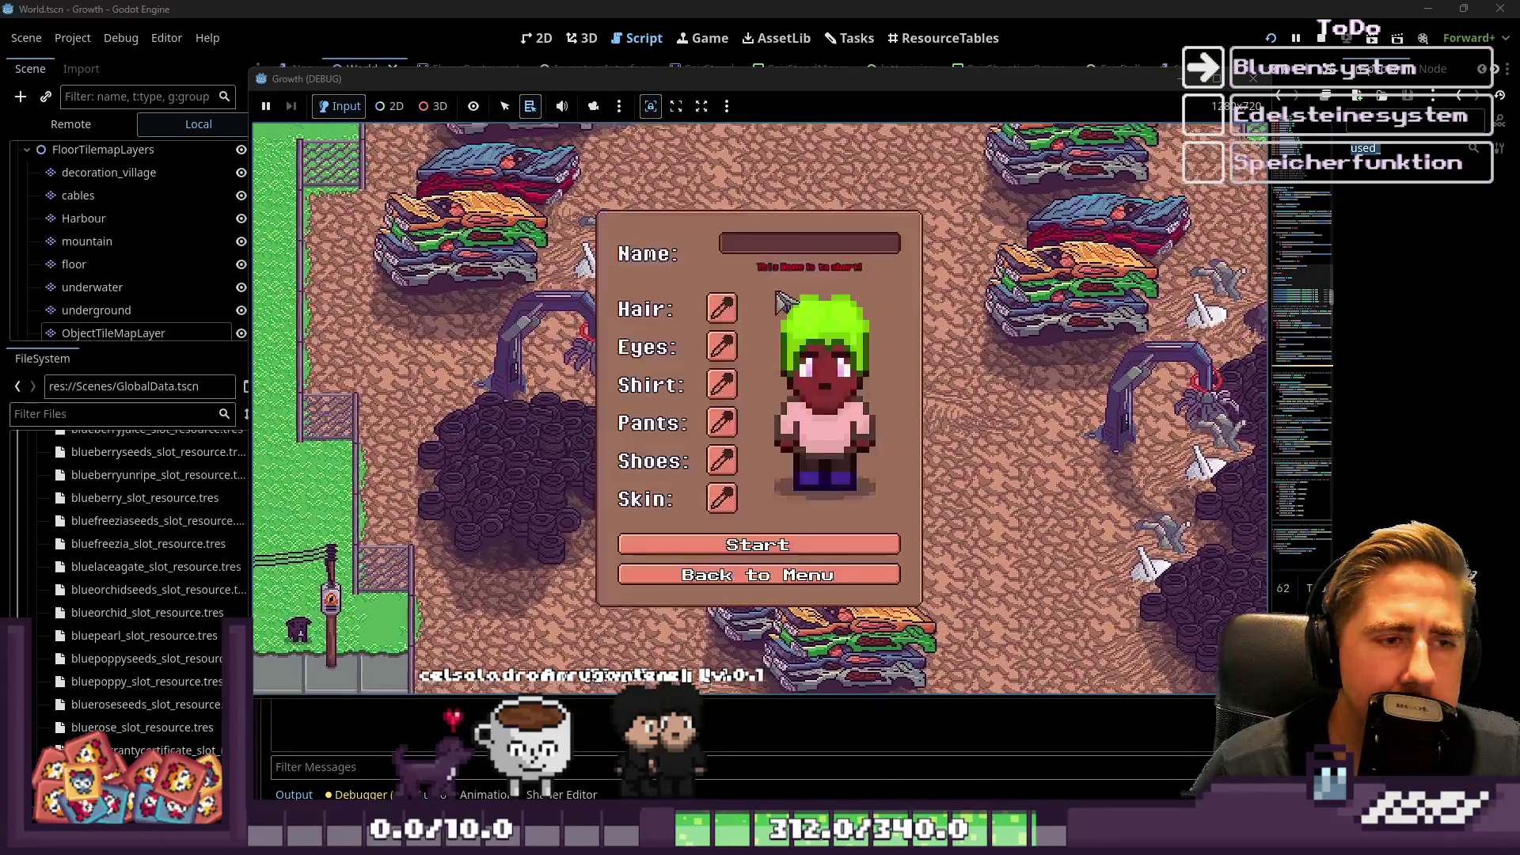
pyautogui.write('asdg')
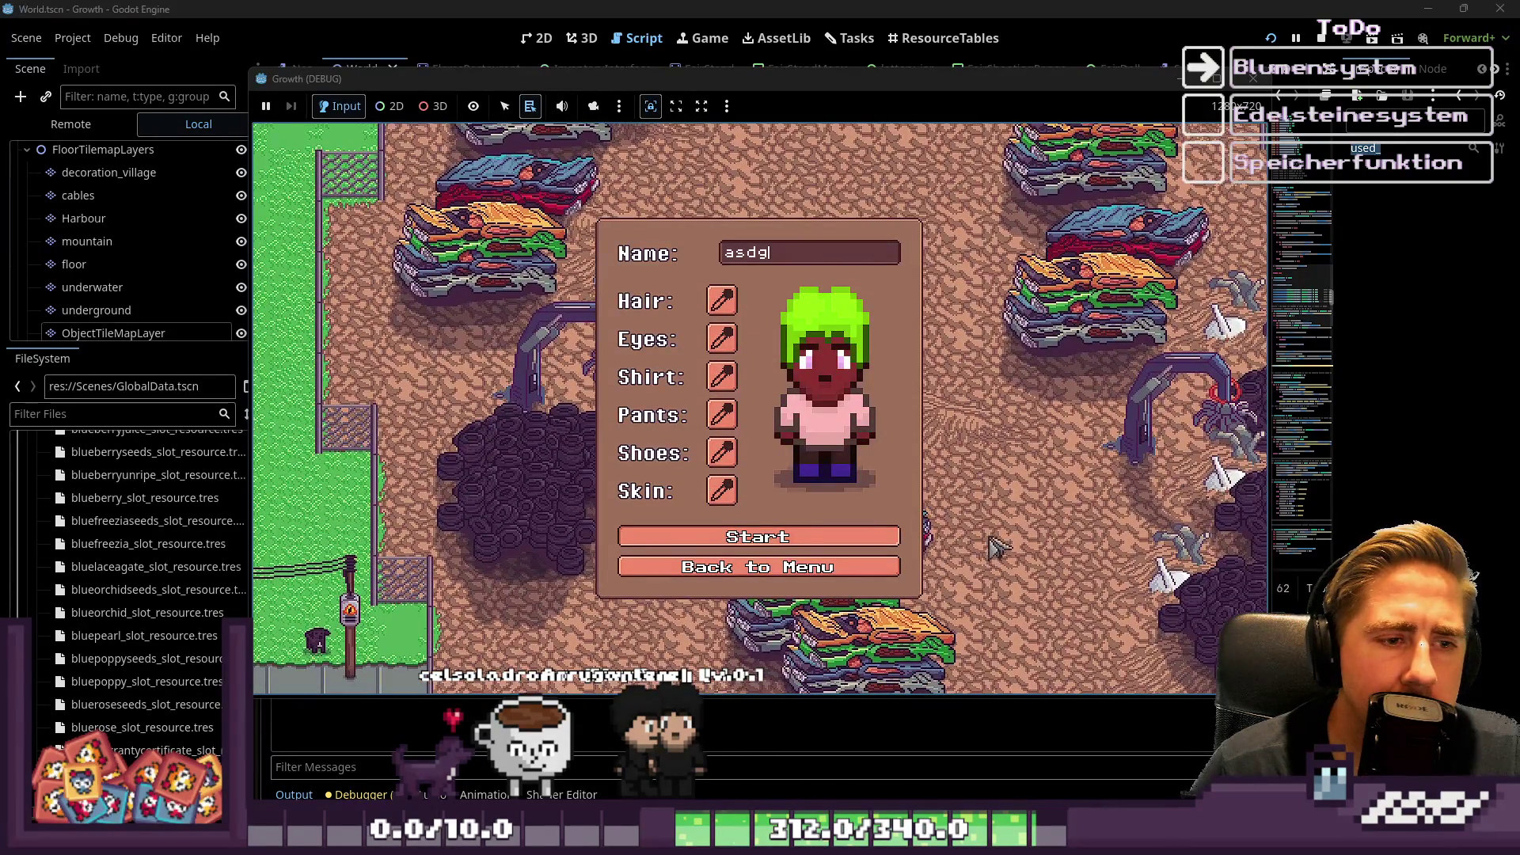
pyautogui.press('Return')
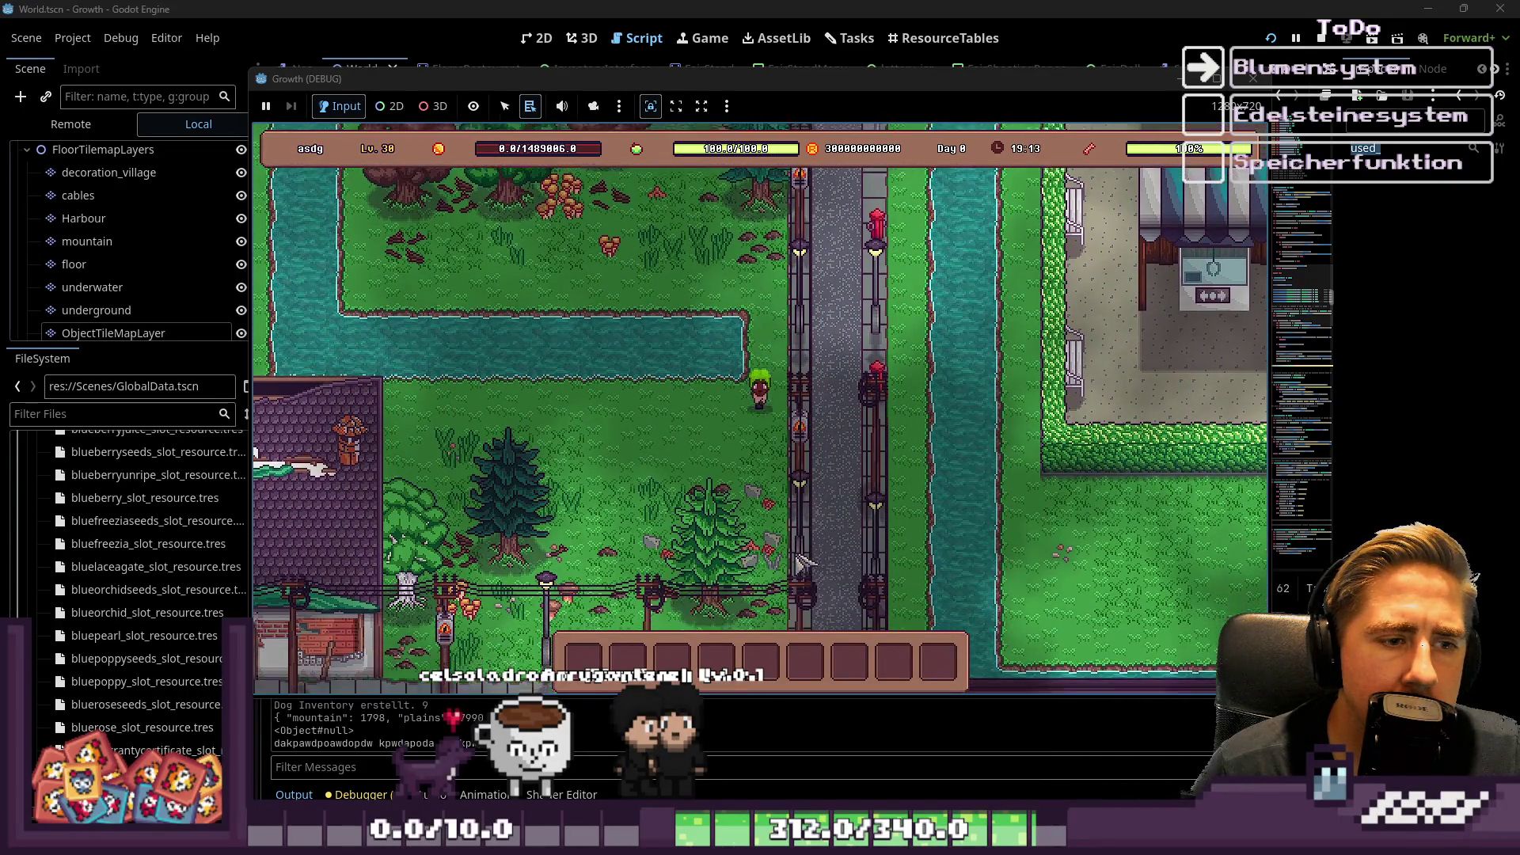
# Walk the character down, left and around through the forest to check the grass density.
pyautogui.press('s')
pyautogui.press('s')
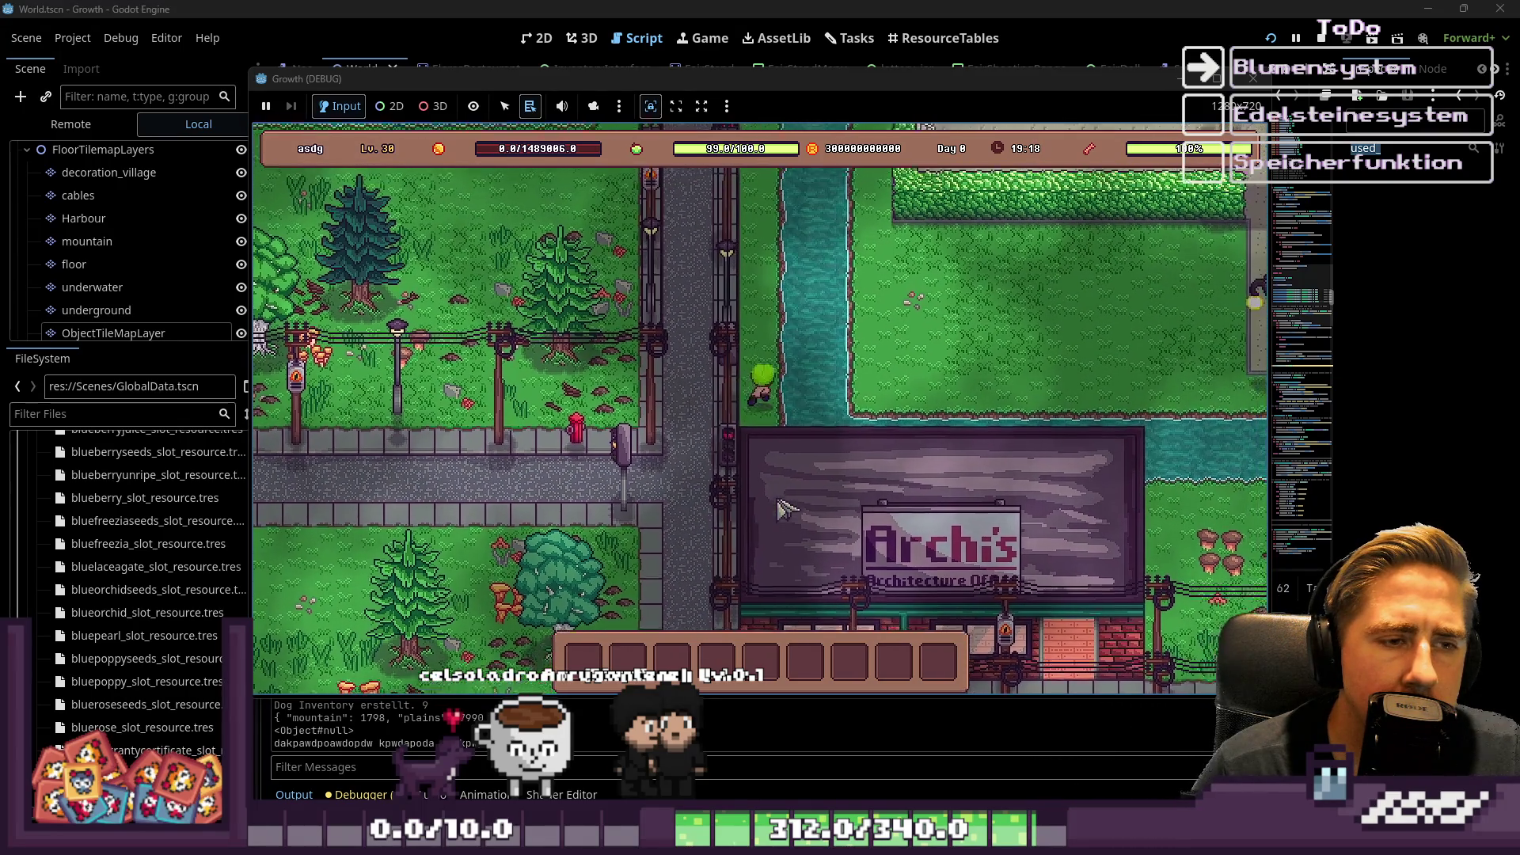
pyautogui.press('a')
pyautogui.press('w')
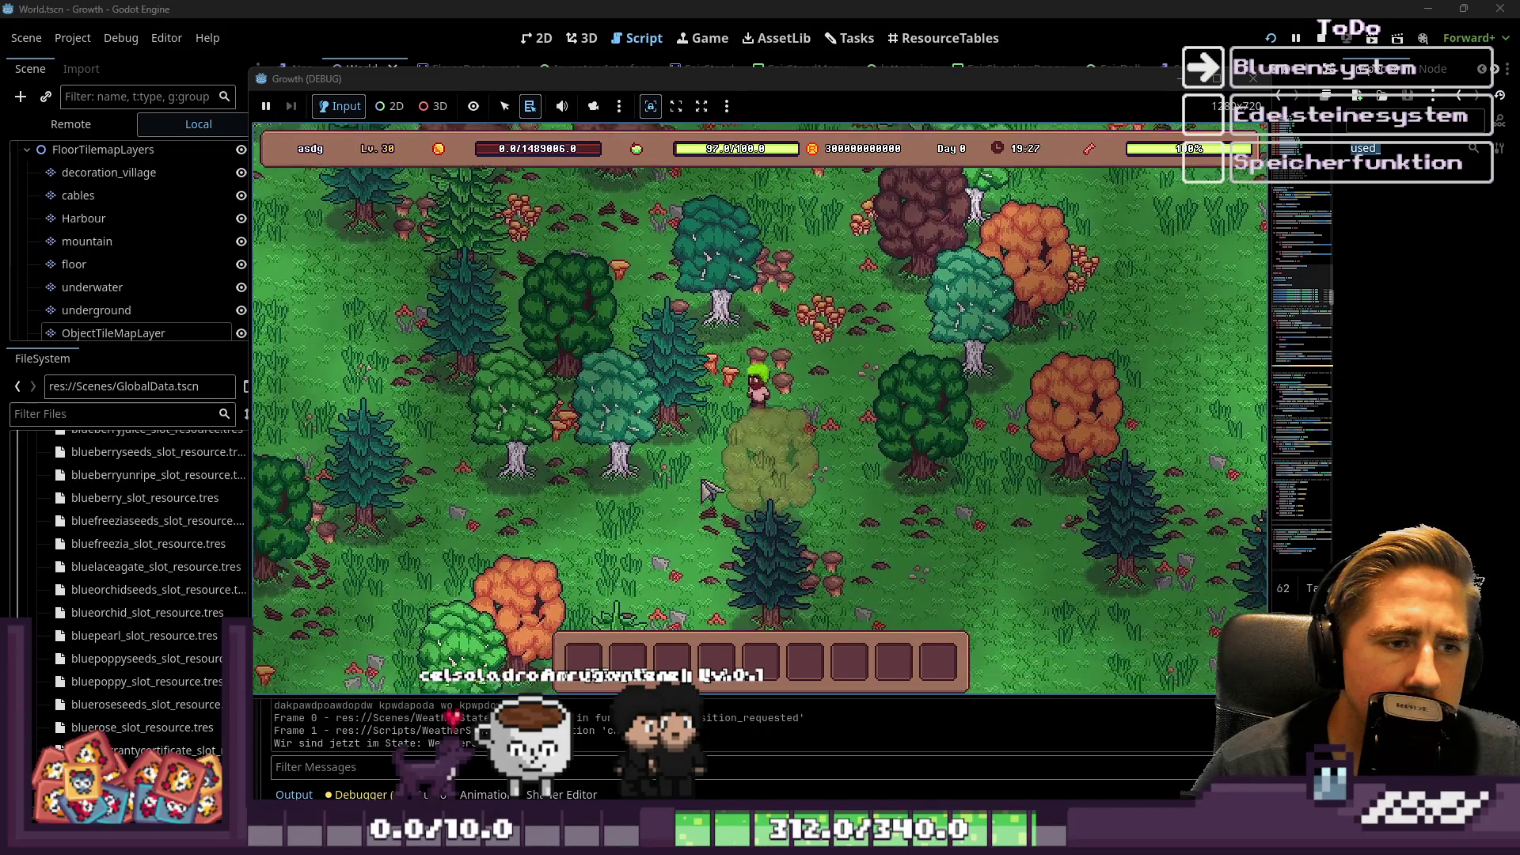
pyautogui.press('a')
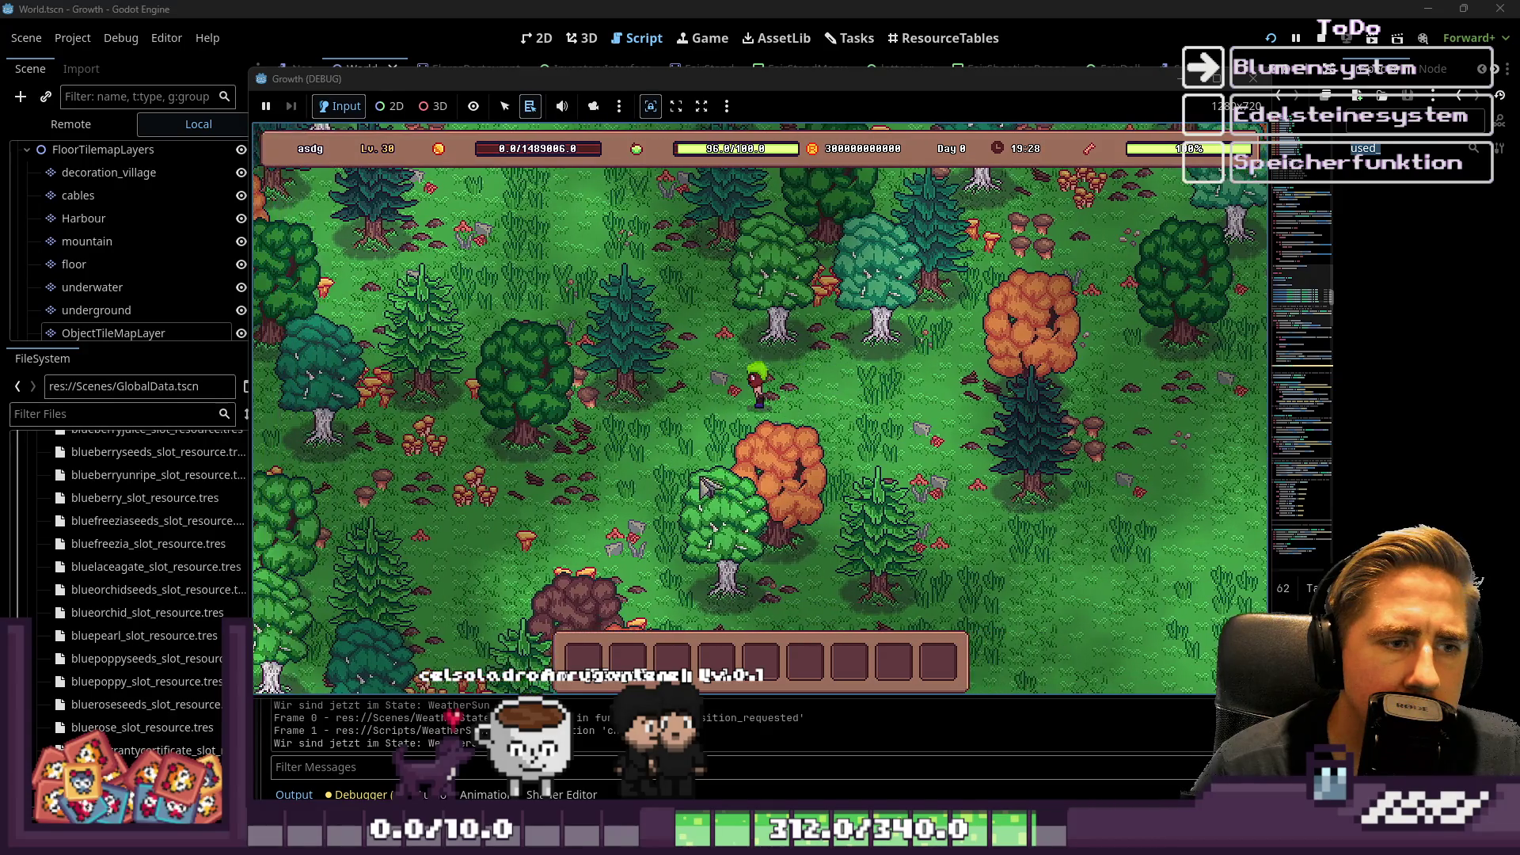
pyautogui.press('s')
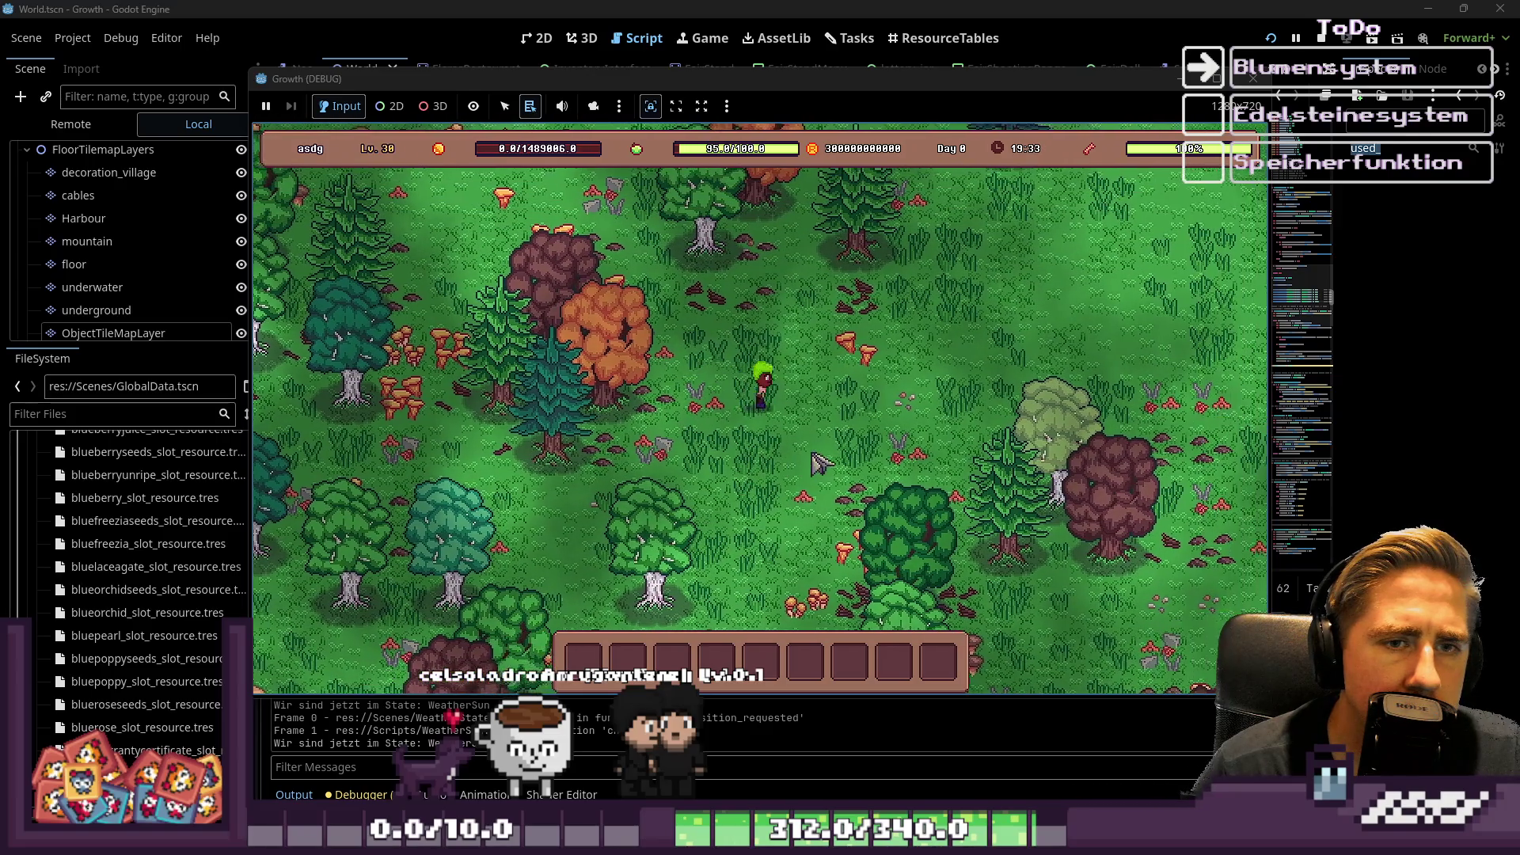
pyautogui.press('d')
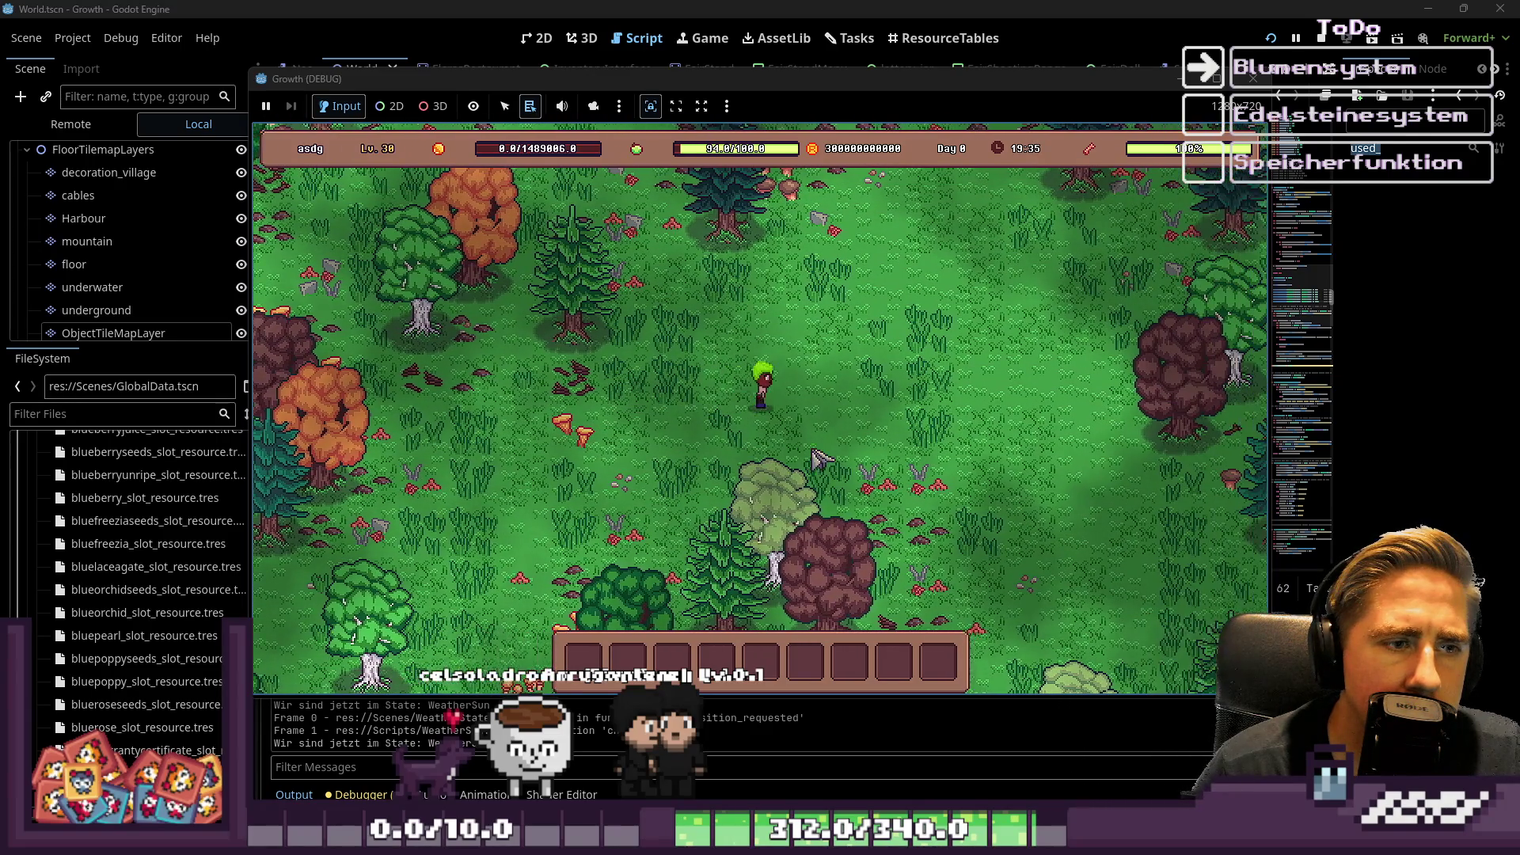
pyautogui.press('a')
pyautogui.press('s')
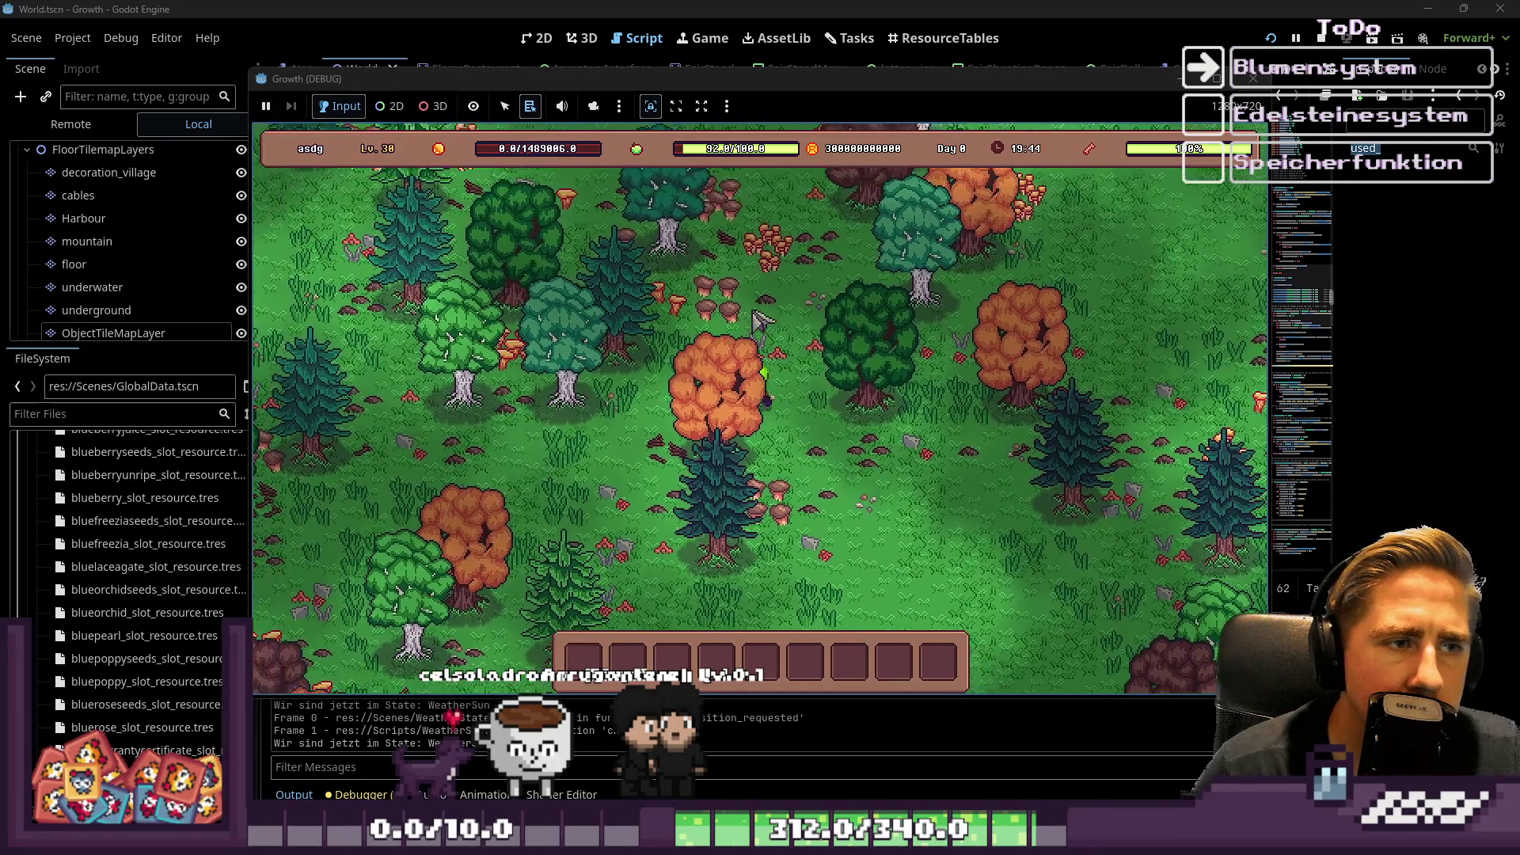
pyautogui.press('w')
pyautogui.press('a')
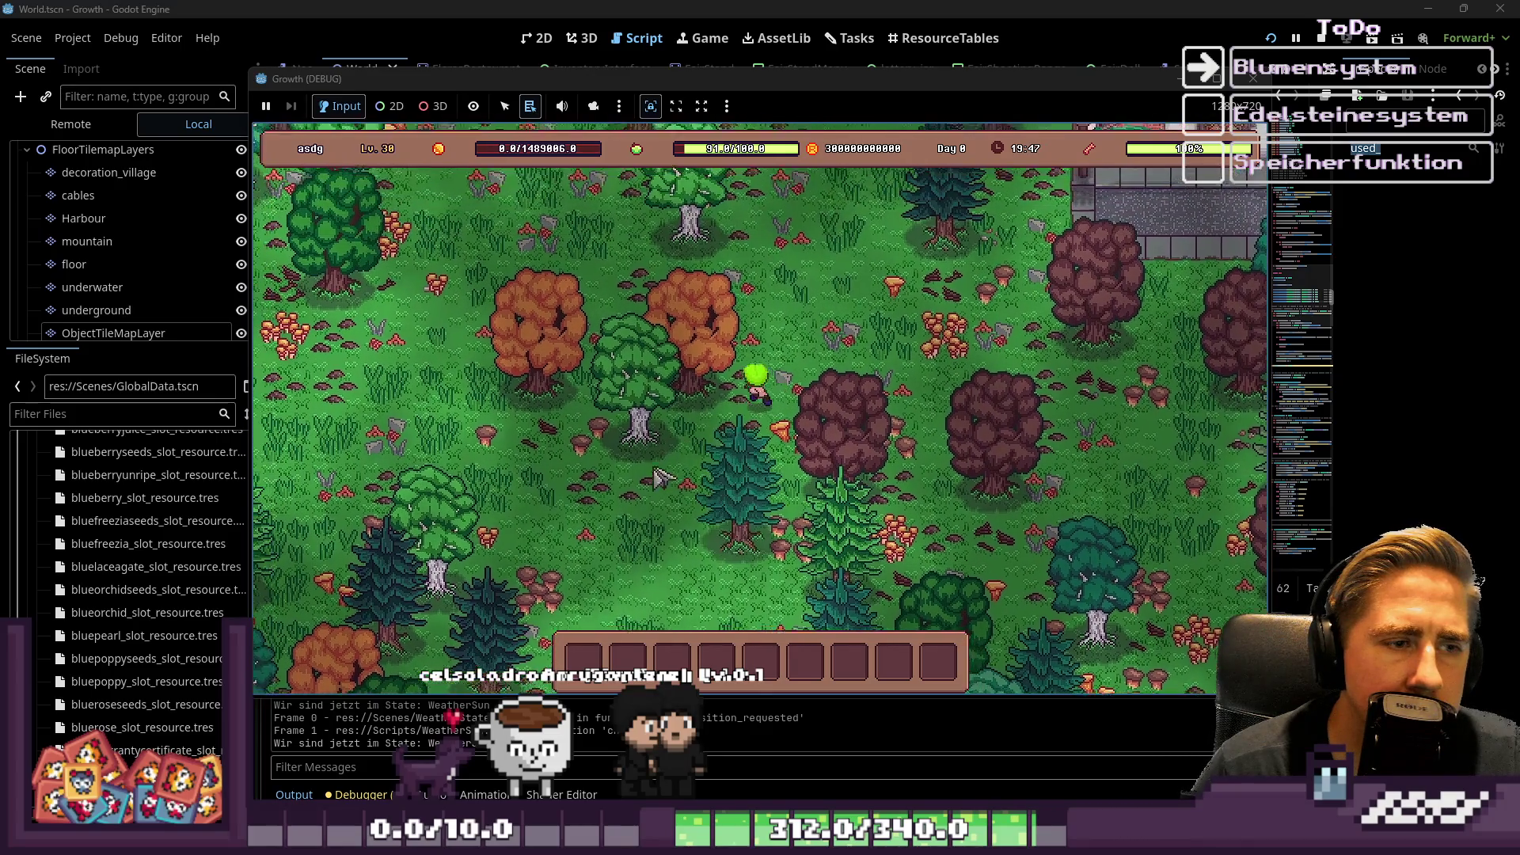
# Walk up-left past the lakes and over toward the house, then stop the game with F8.
pyautogui.press('w')
pyautogui.press('a')
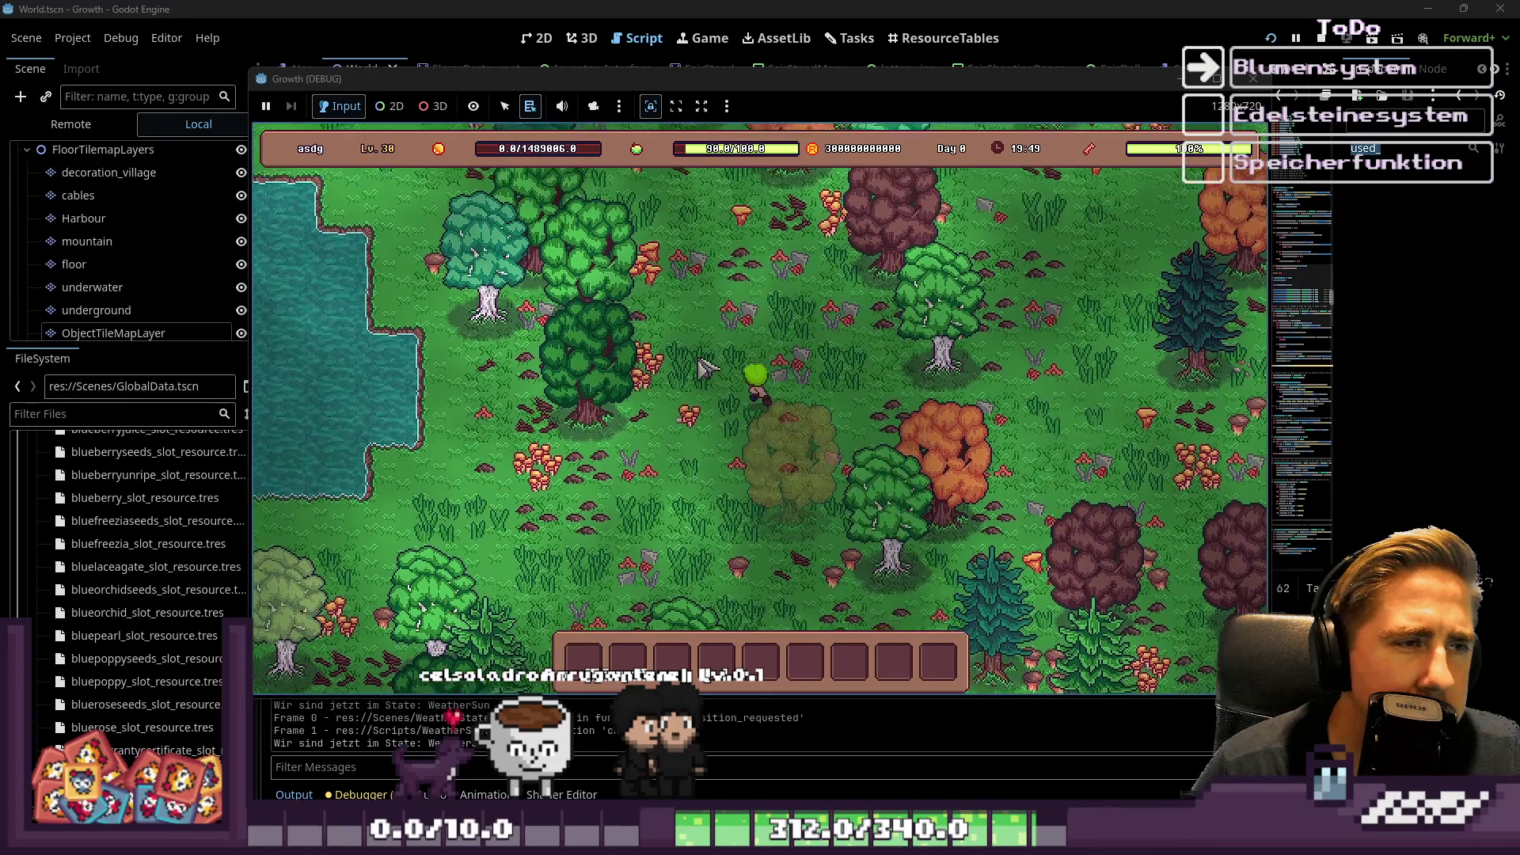
pyautogui.press('w')
pyautogui.press('a')
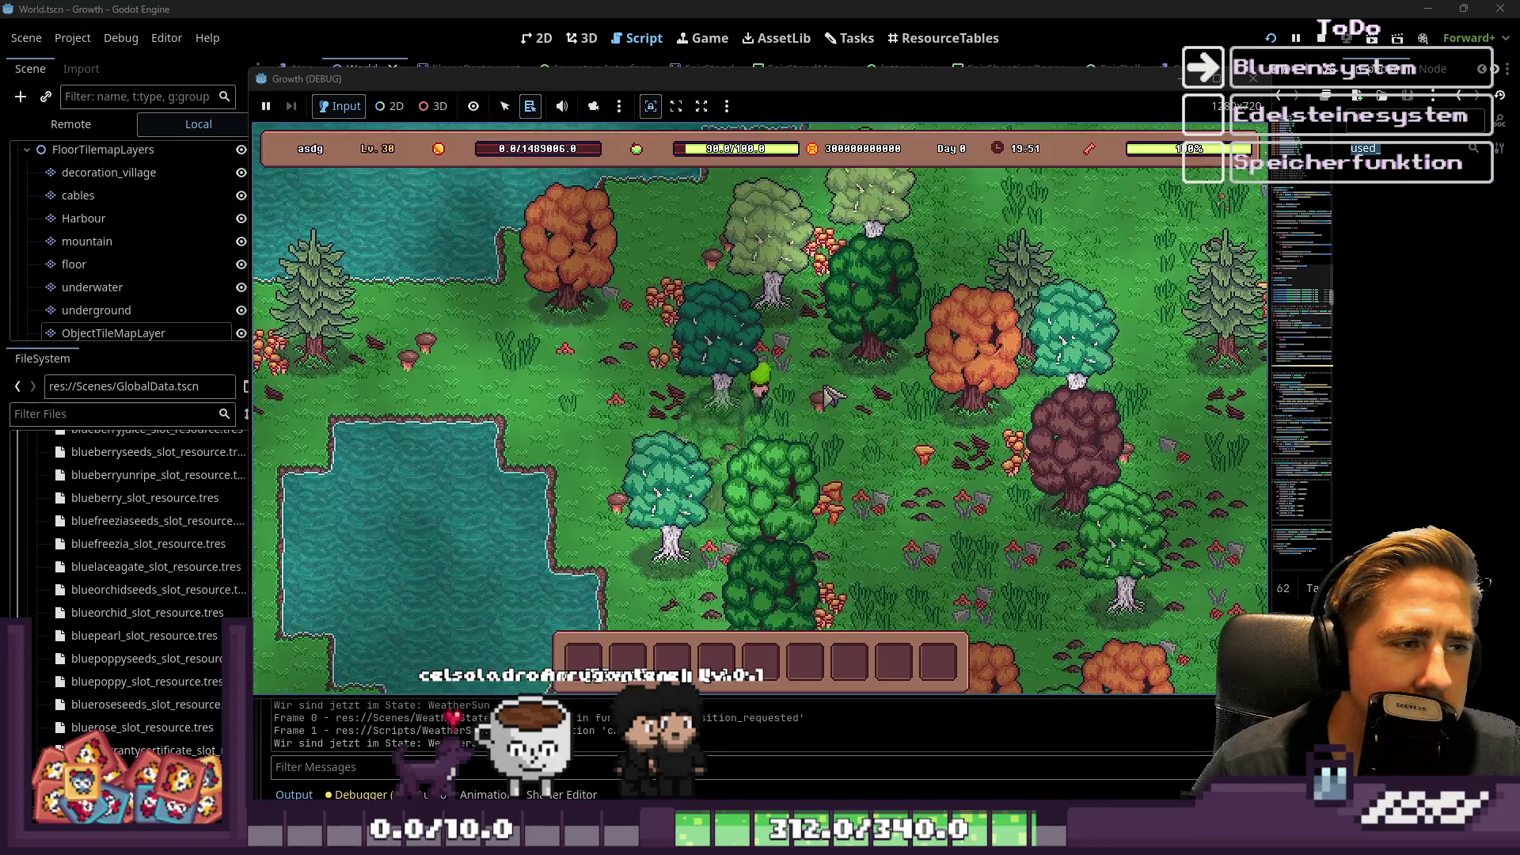
pyautogui.press('w')
pyautogui.press('d')
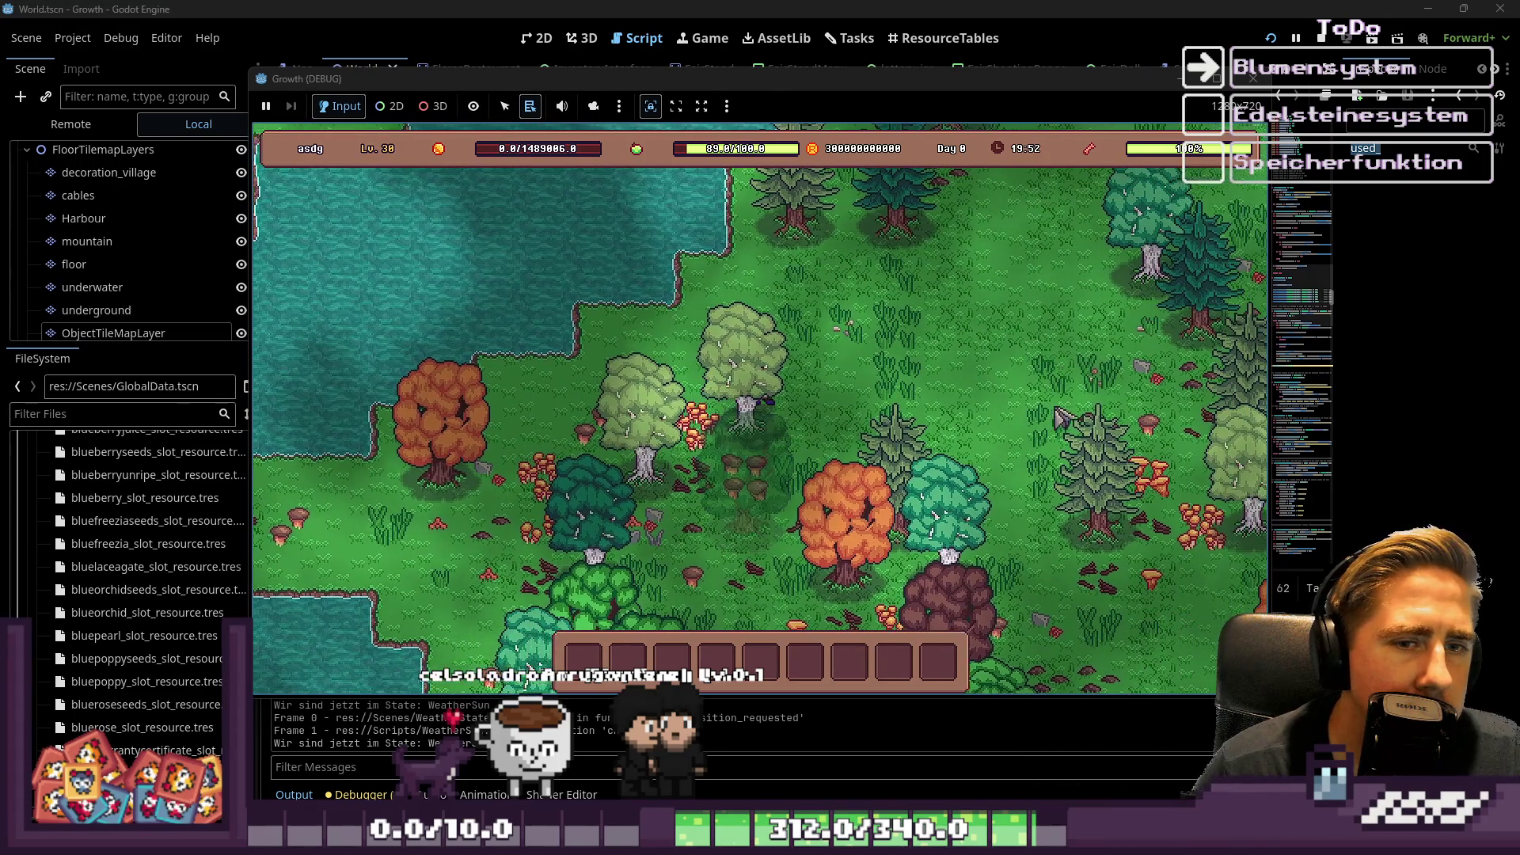
pyautogui.press('d')
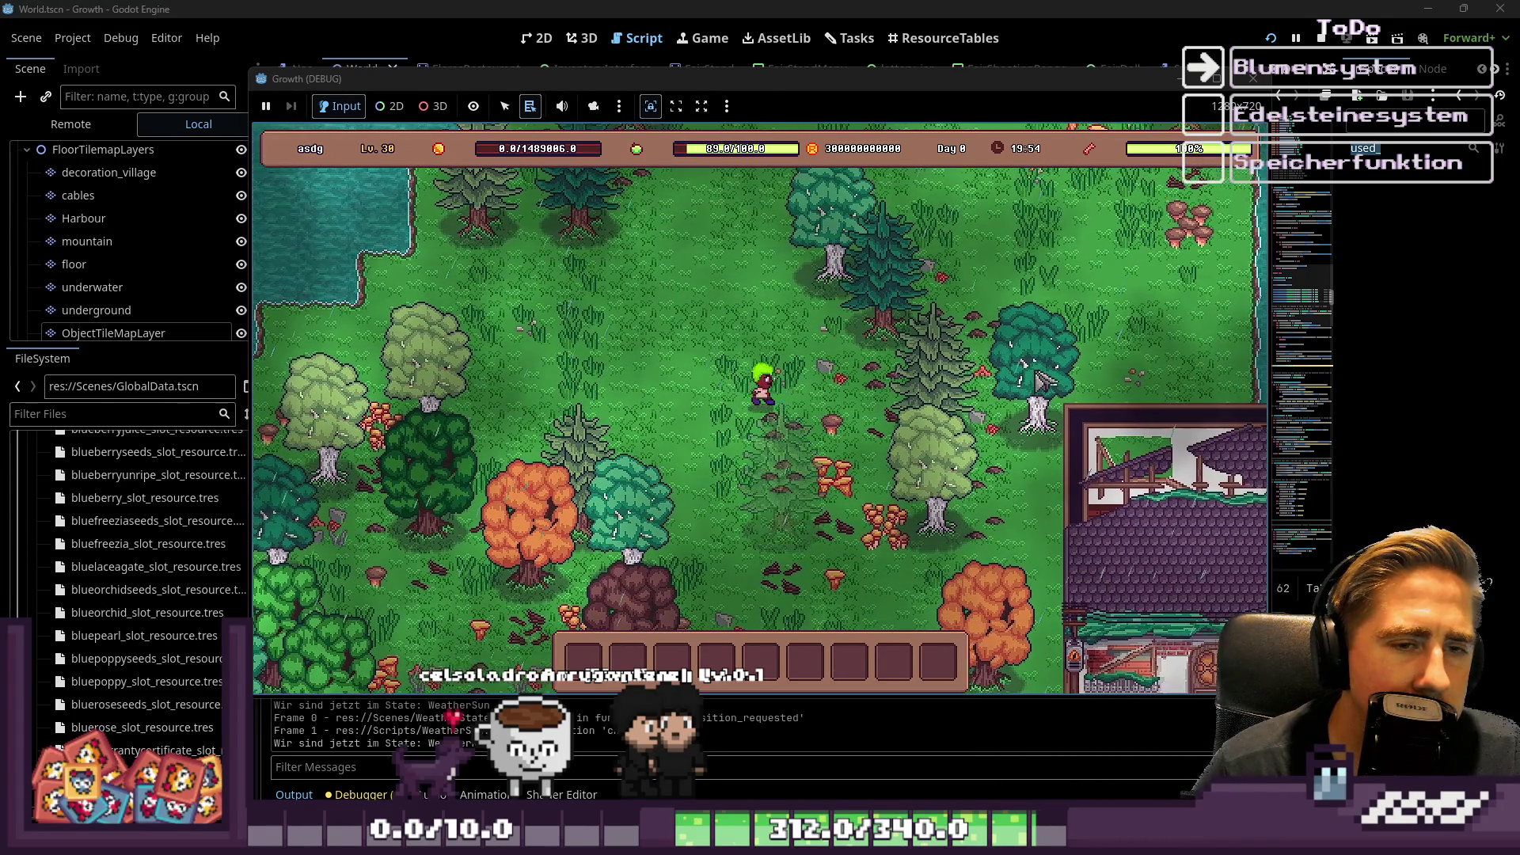
pyautogui.press('d')
pyautogui.press('w')
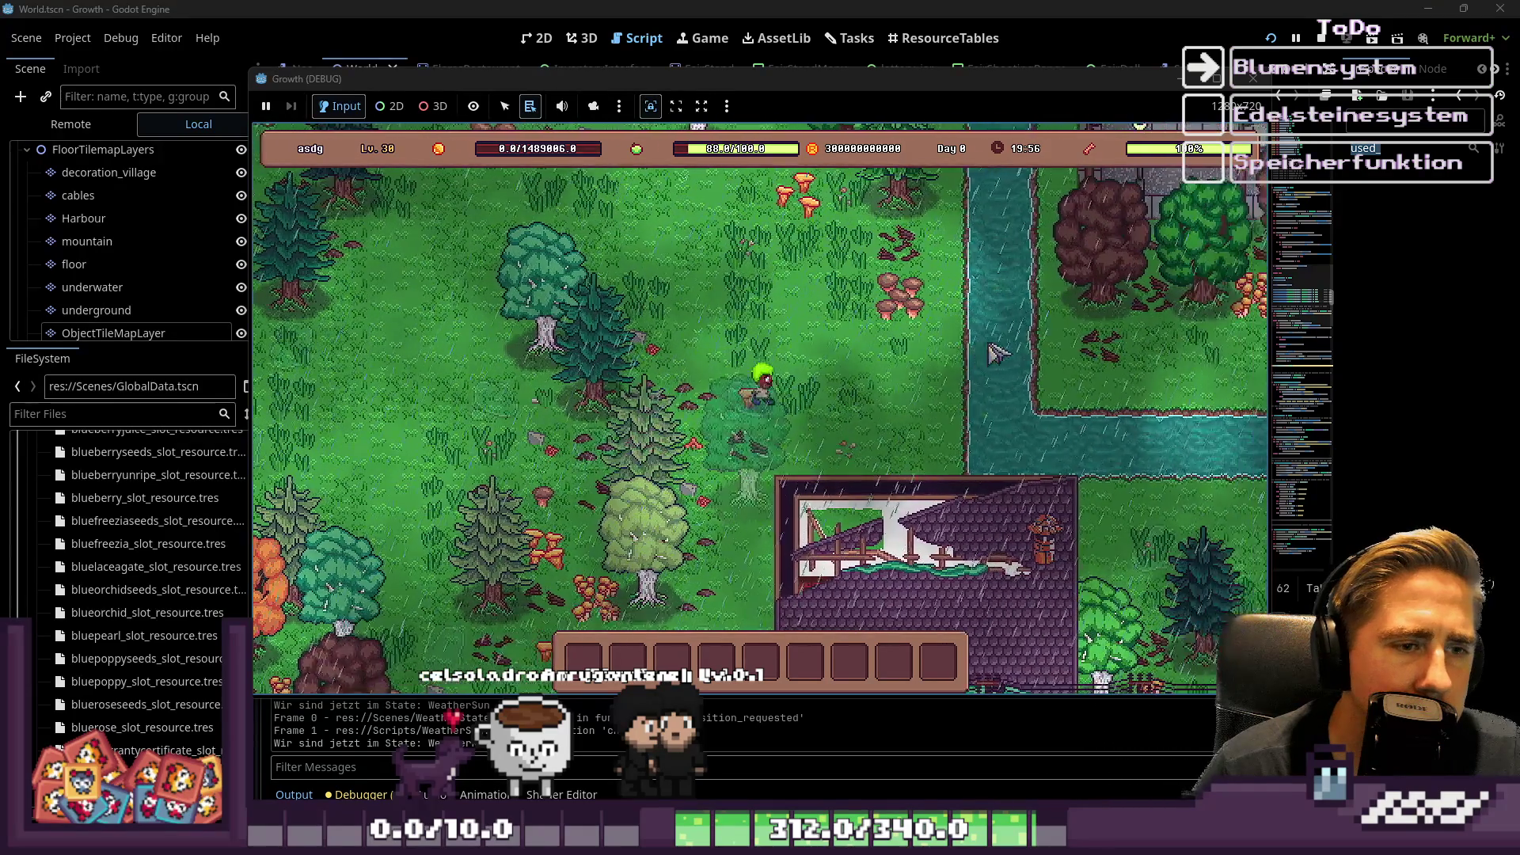
pyautogui.press('a')
pyautogui.press('w')
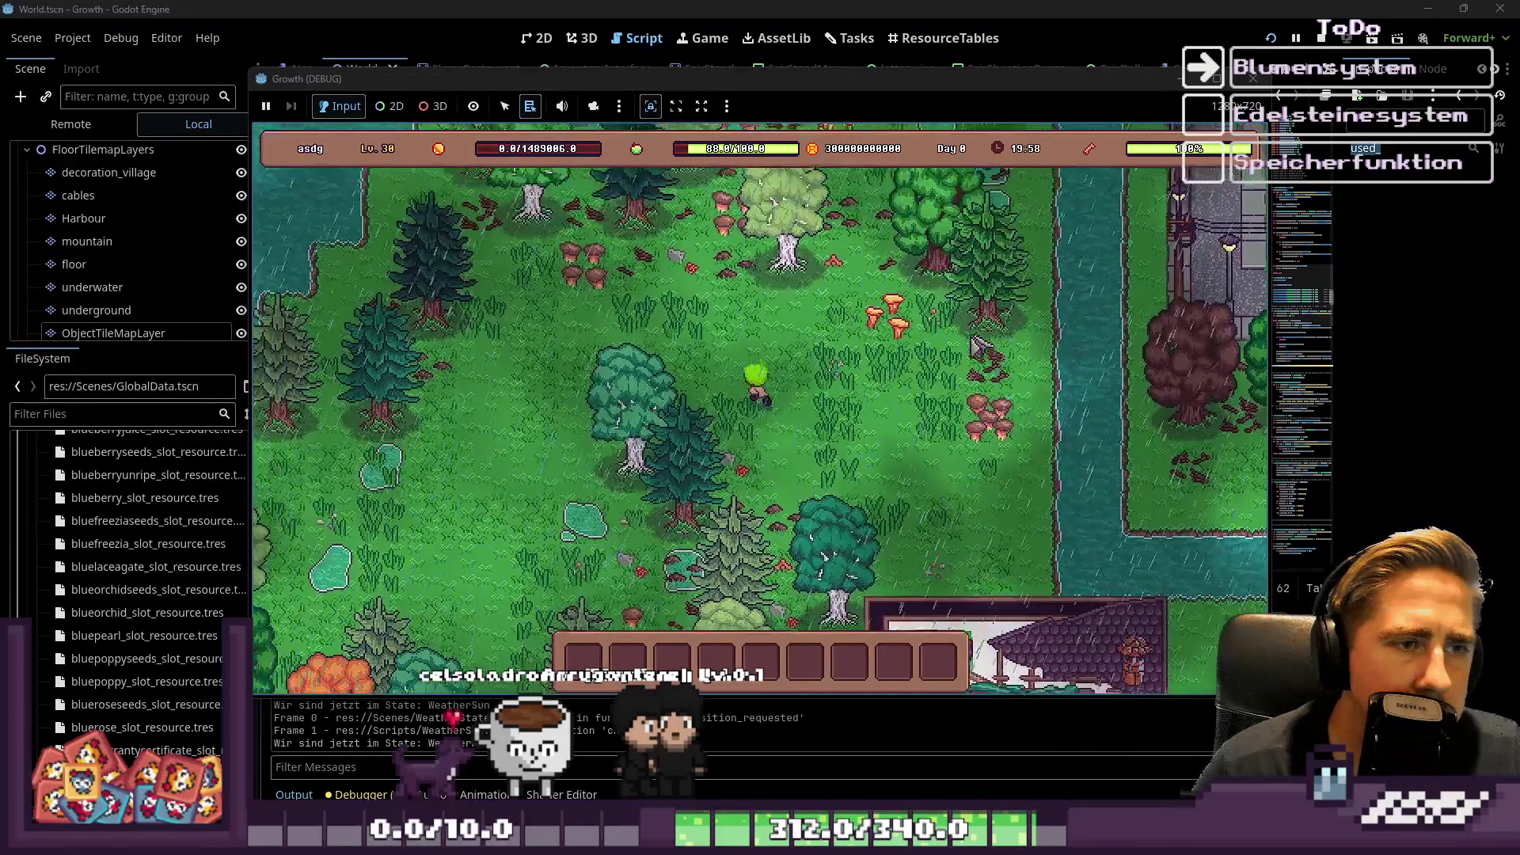
pyautogui.press('a')
pyautogui.press('s')
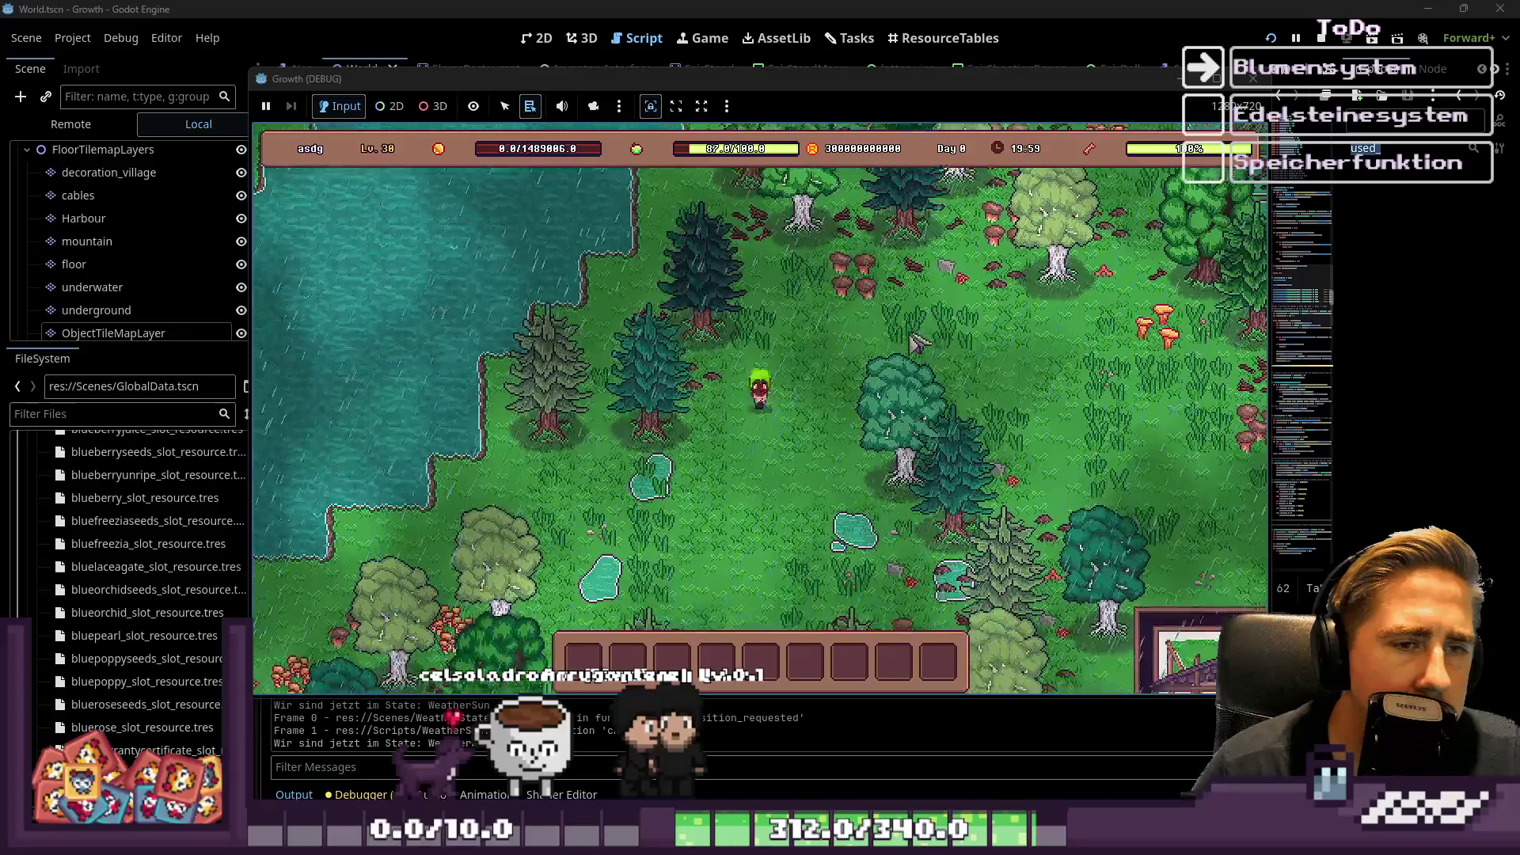
pyautogui.press('F8')
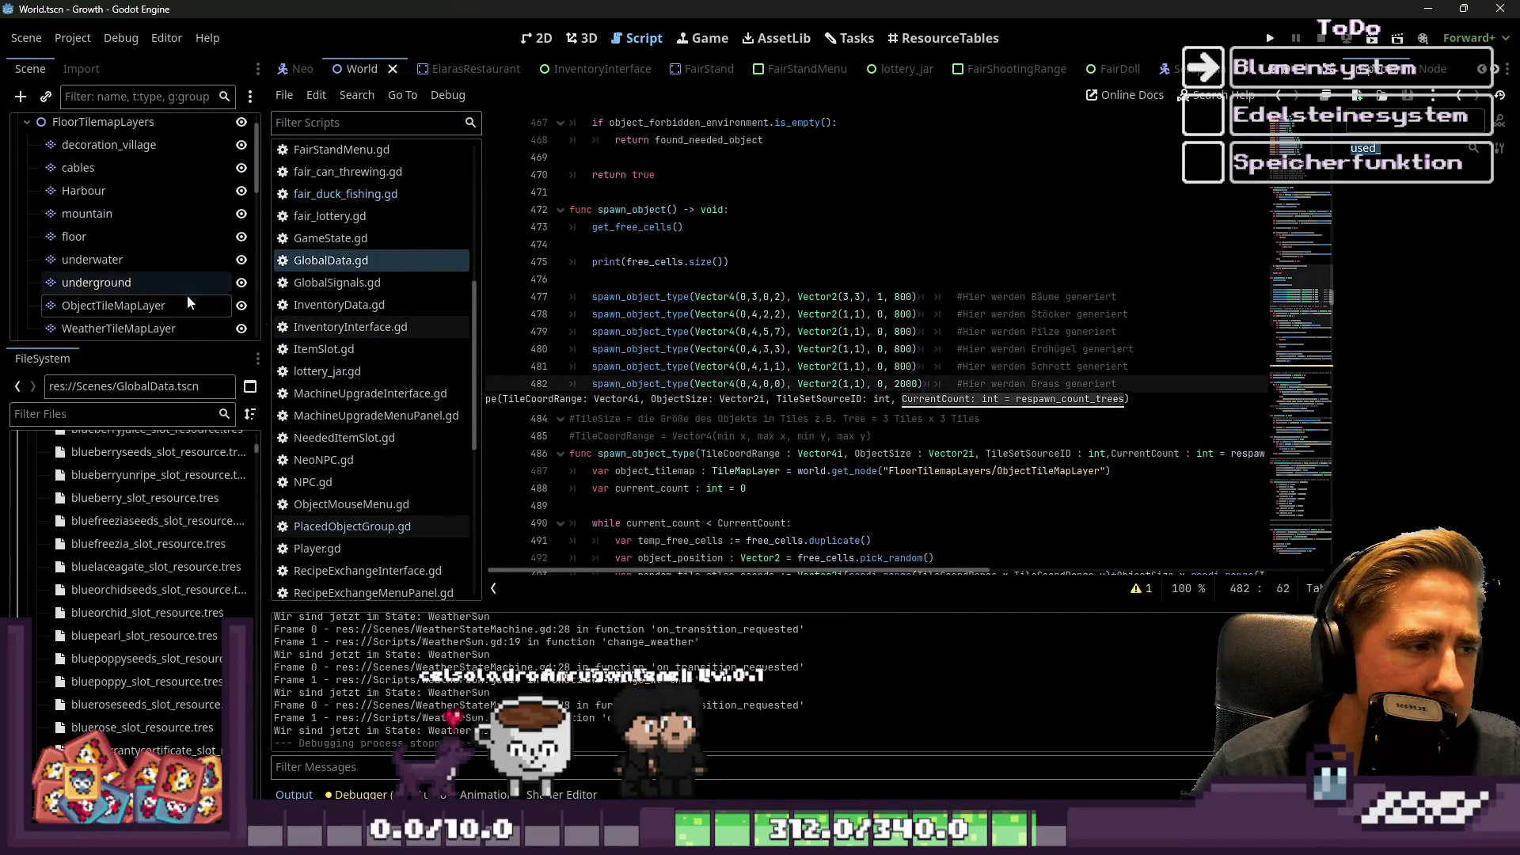
# Select ObjectTileMapLayer and open its TileSet editor enlarged to fill the screen.
pyautogui.click(751, 366)
pyautogui.scroll(-1, 131, 286)
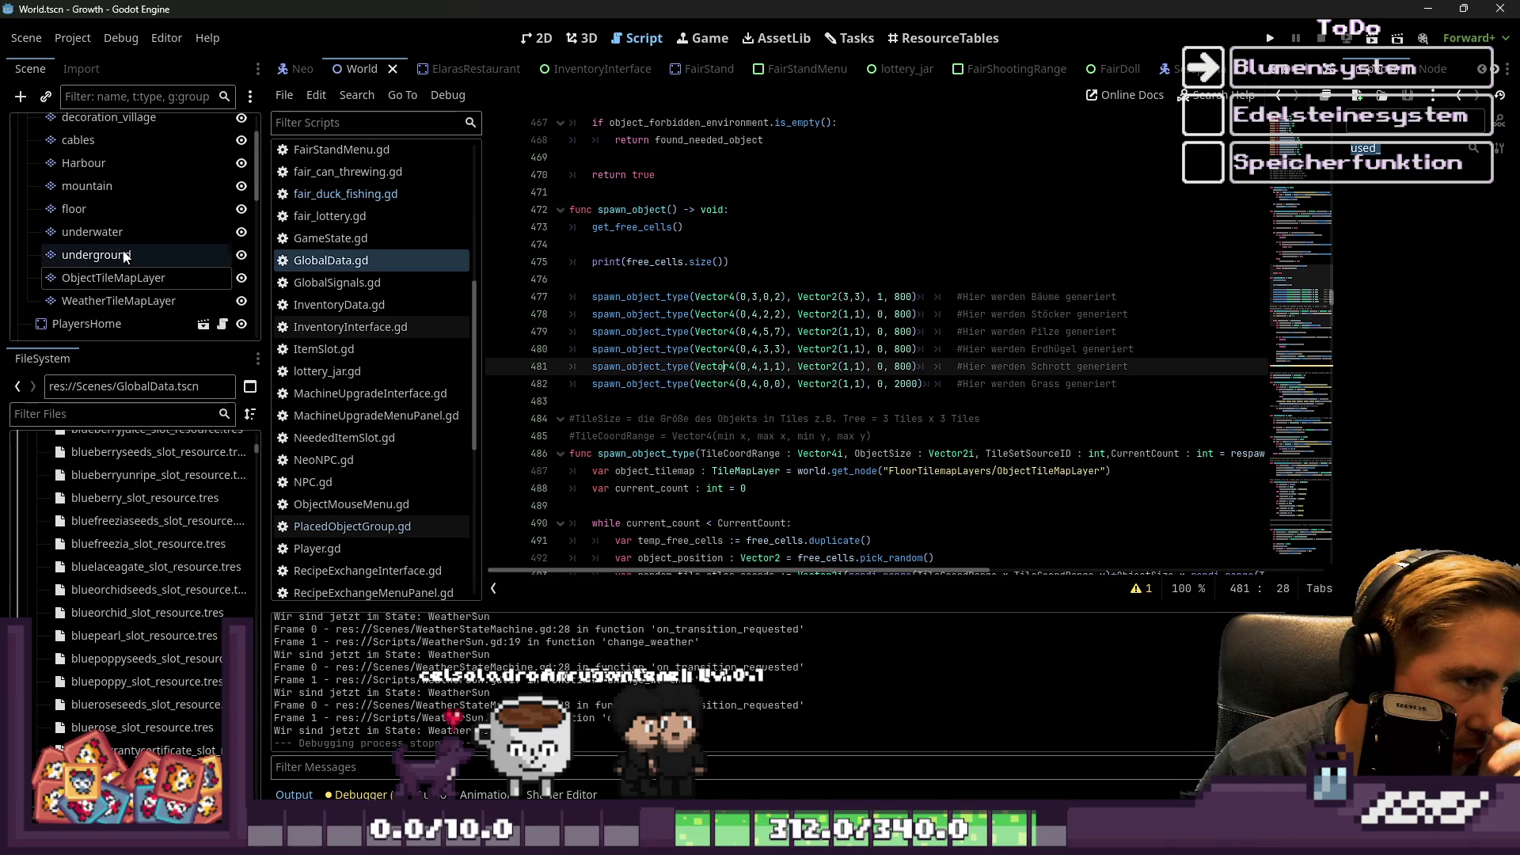
pyautogui.click(130, 281)
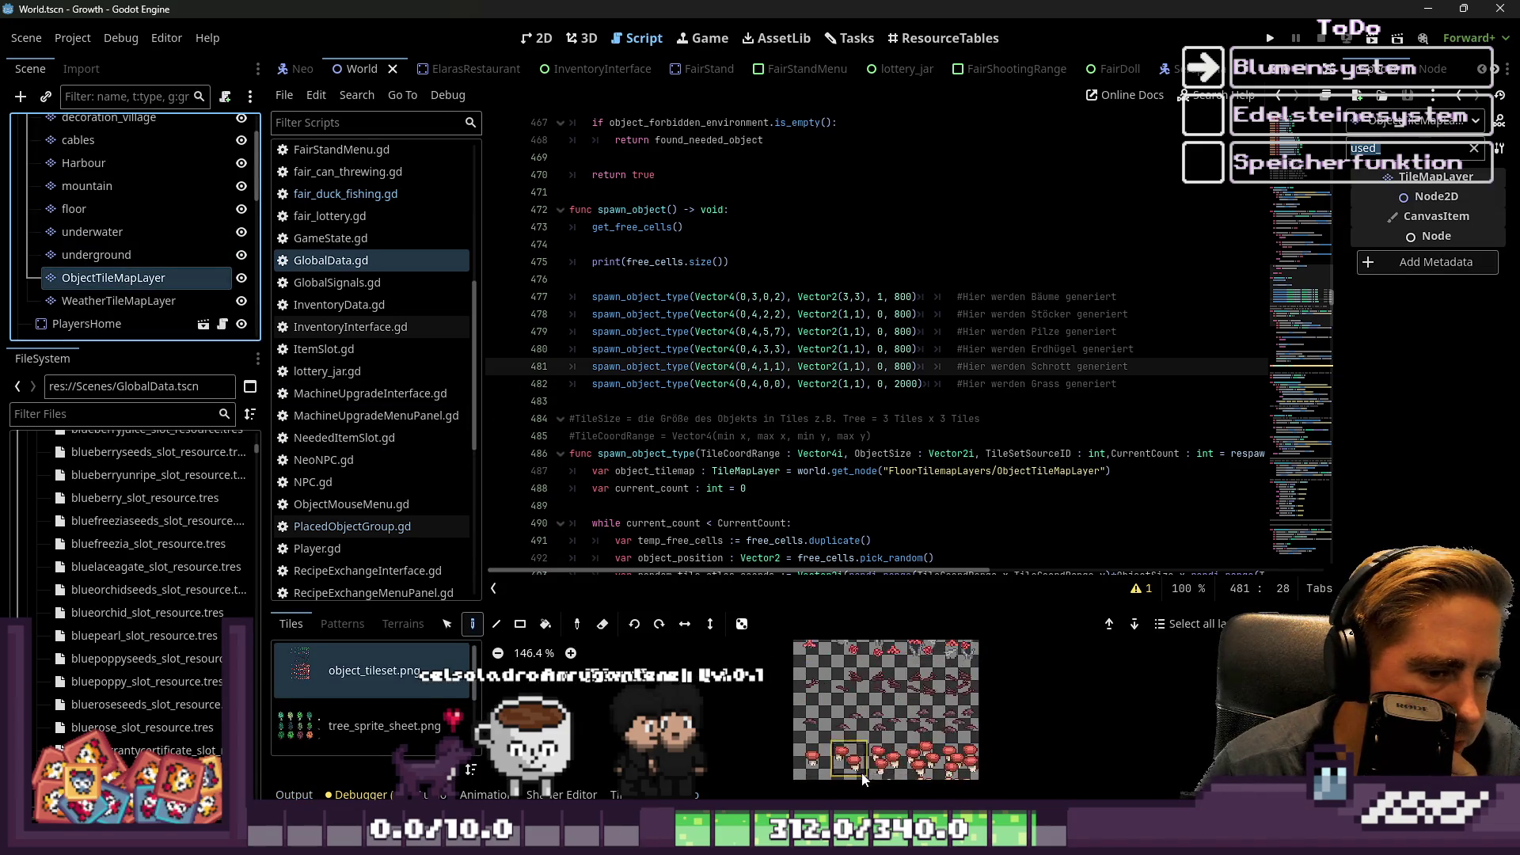
pyautogui.click(616, 794)
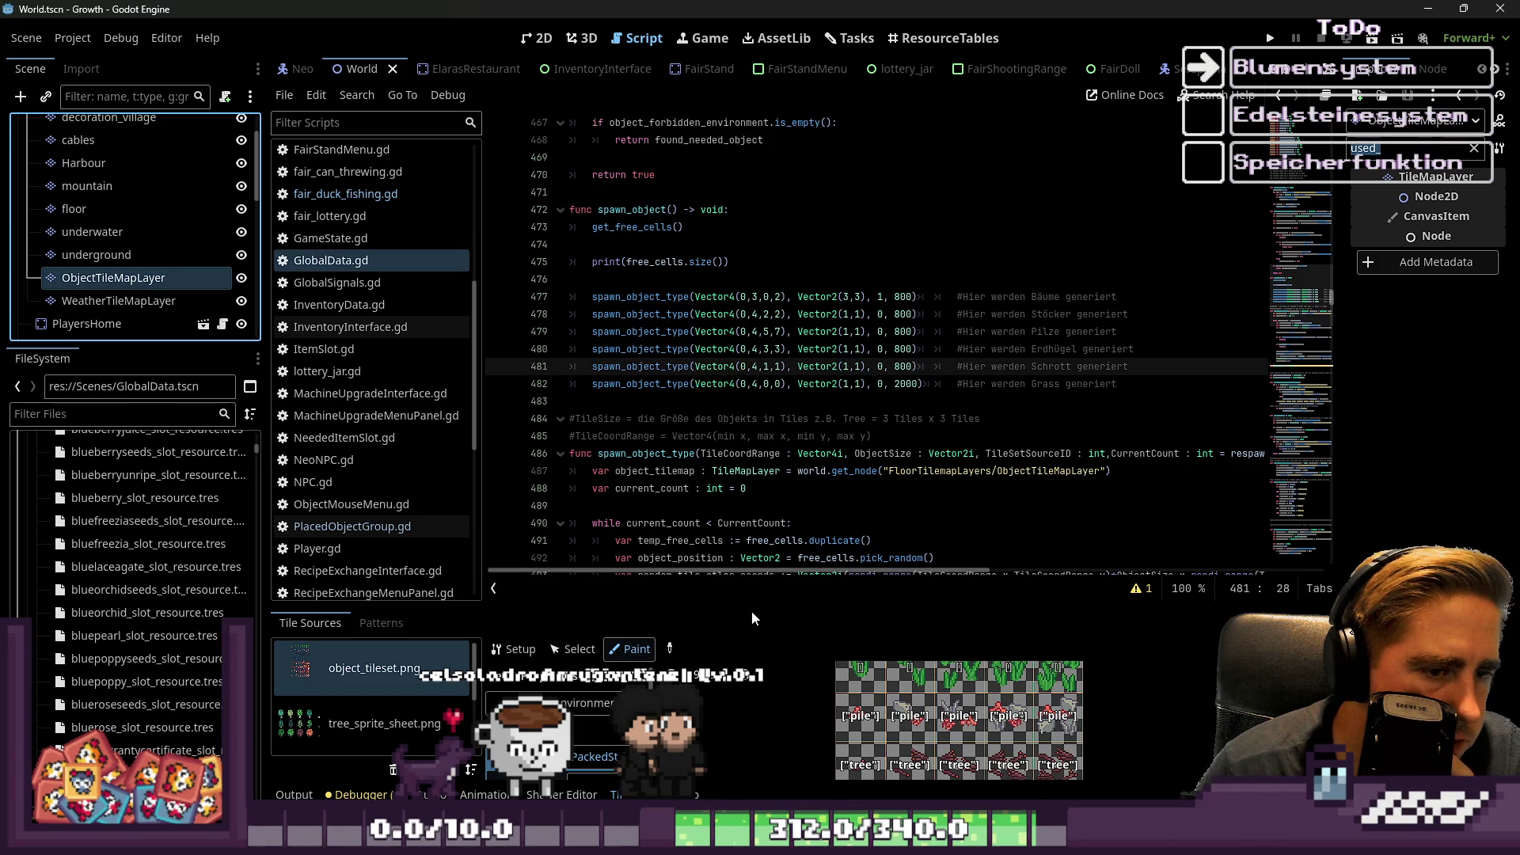
pyautogui.moveTo(756, 603); pyautogui.dragTo(756, 200)
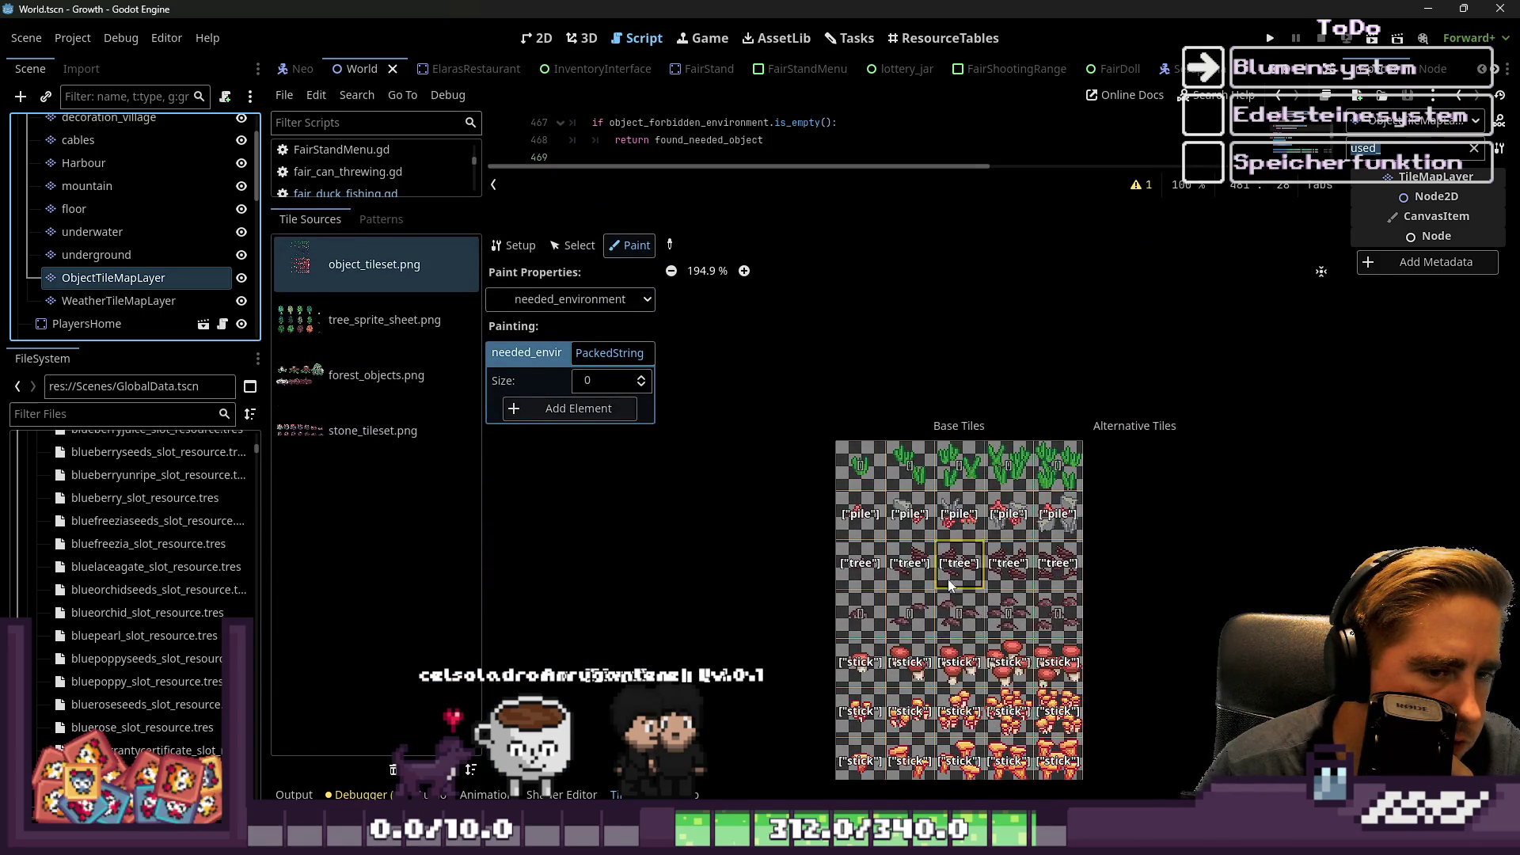
# Paint-view the forbidden_environment values on the tiles, then switch to needed_environment.
pyautogui.scroll(2, 948, 578)
pyautogui.scroll(-1, 780, 443)
pyautogui.scroll(4, 941, 661)
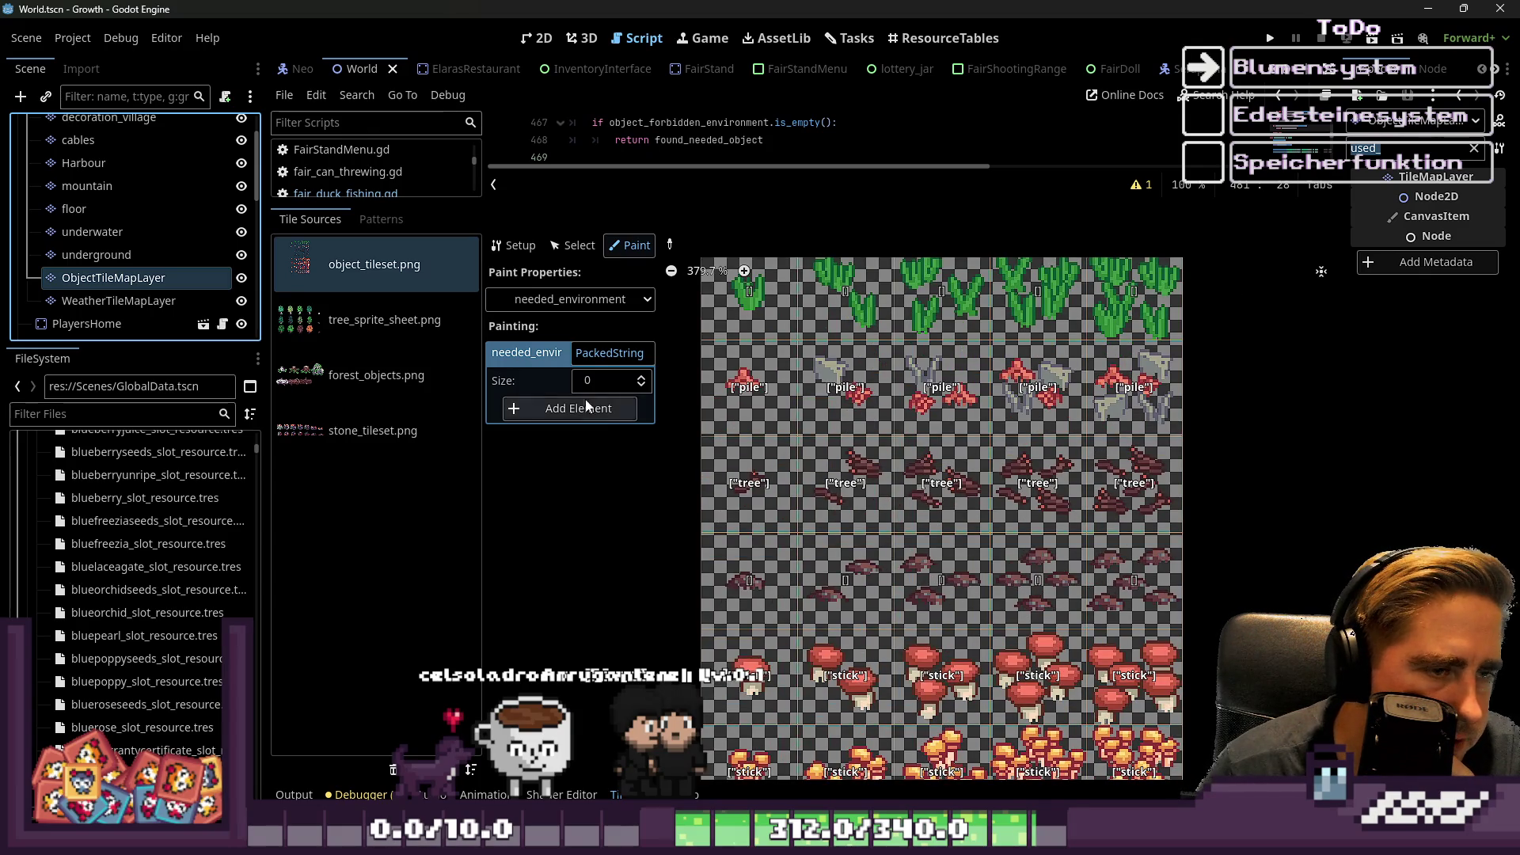
pyautogui.click(584, 300)
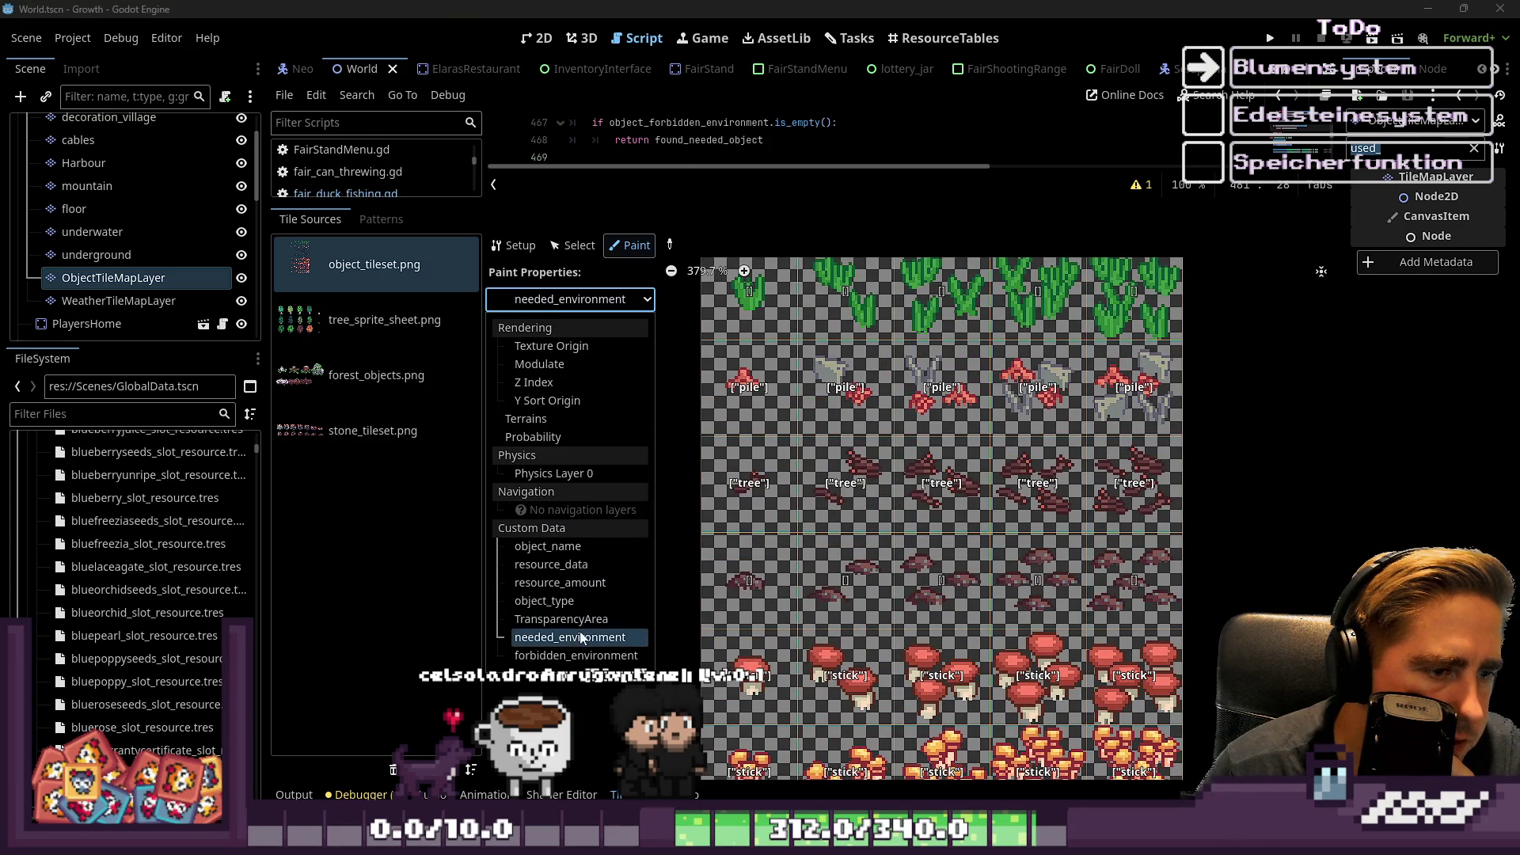
pyautogui.click(592, 654)
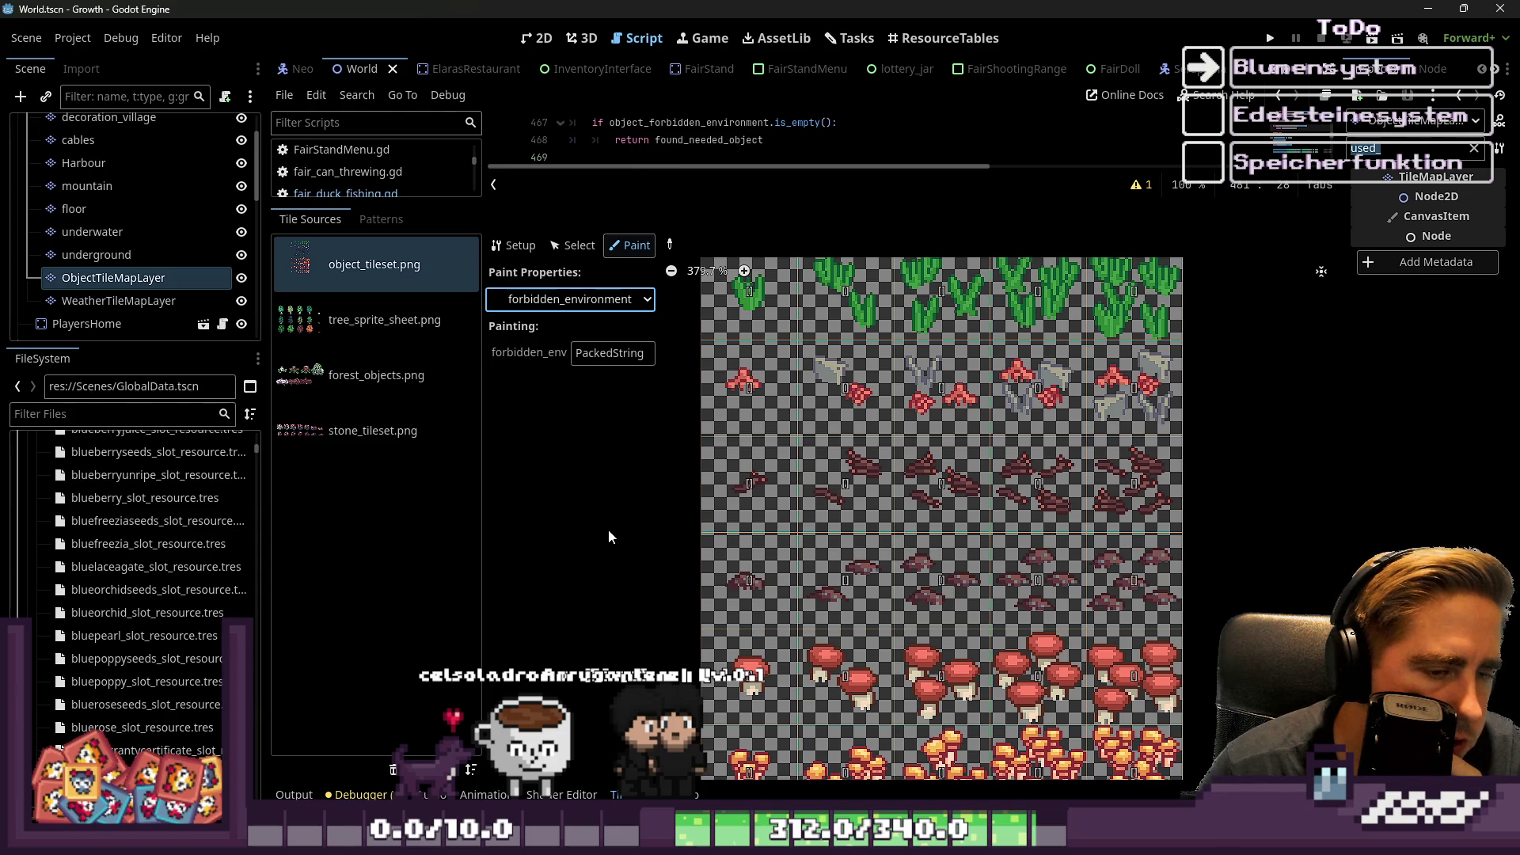
pyautogui.click(611, 301)
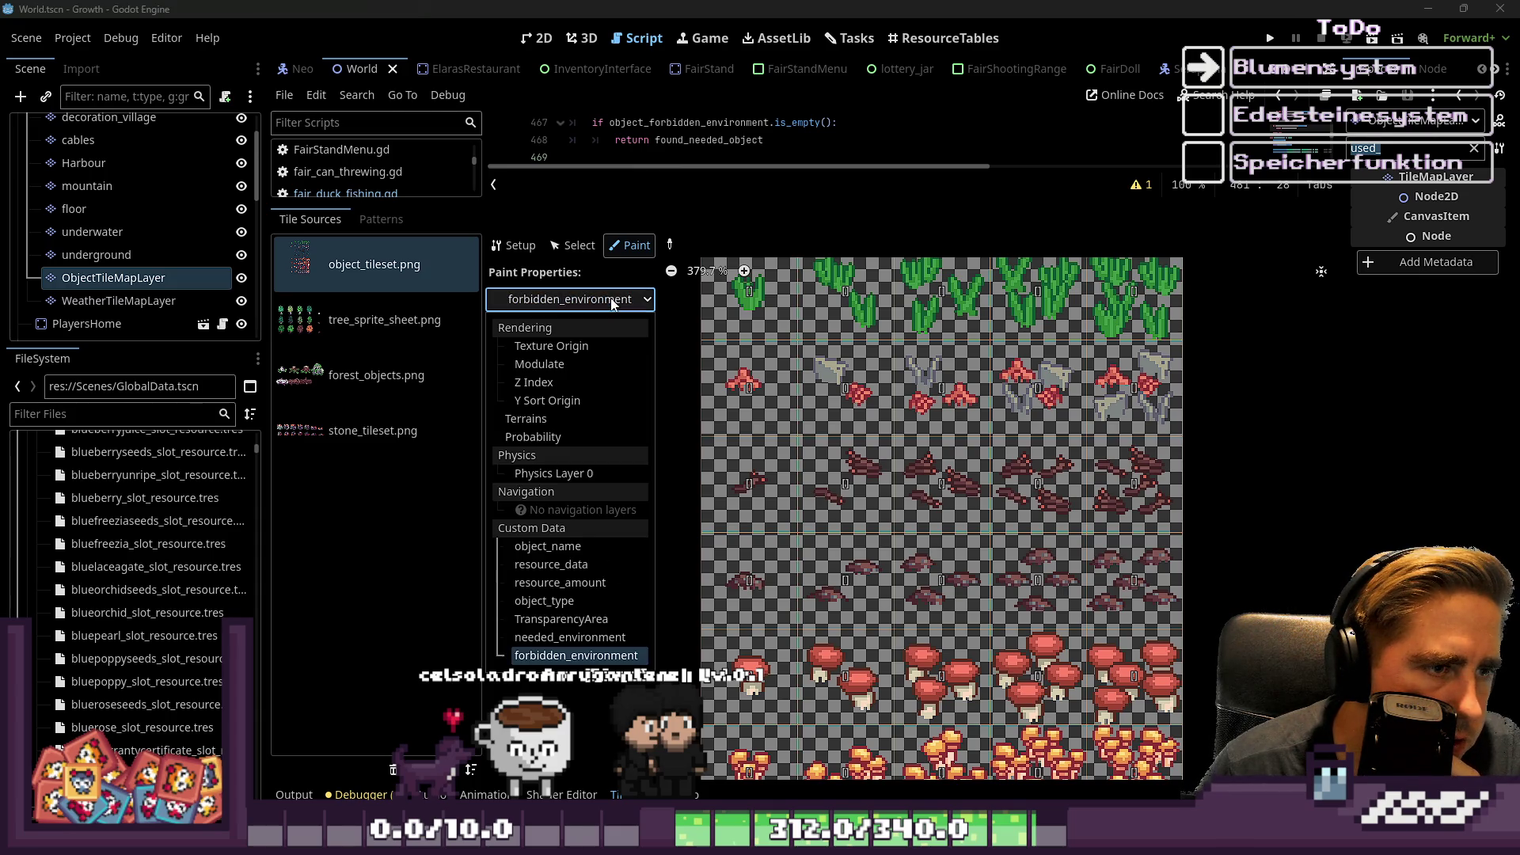
pyautogui.click(563, 635)
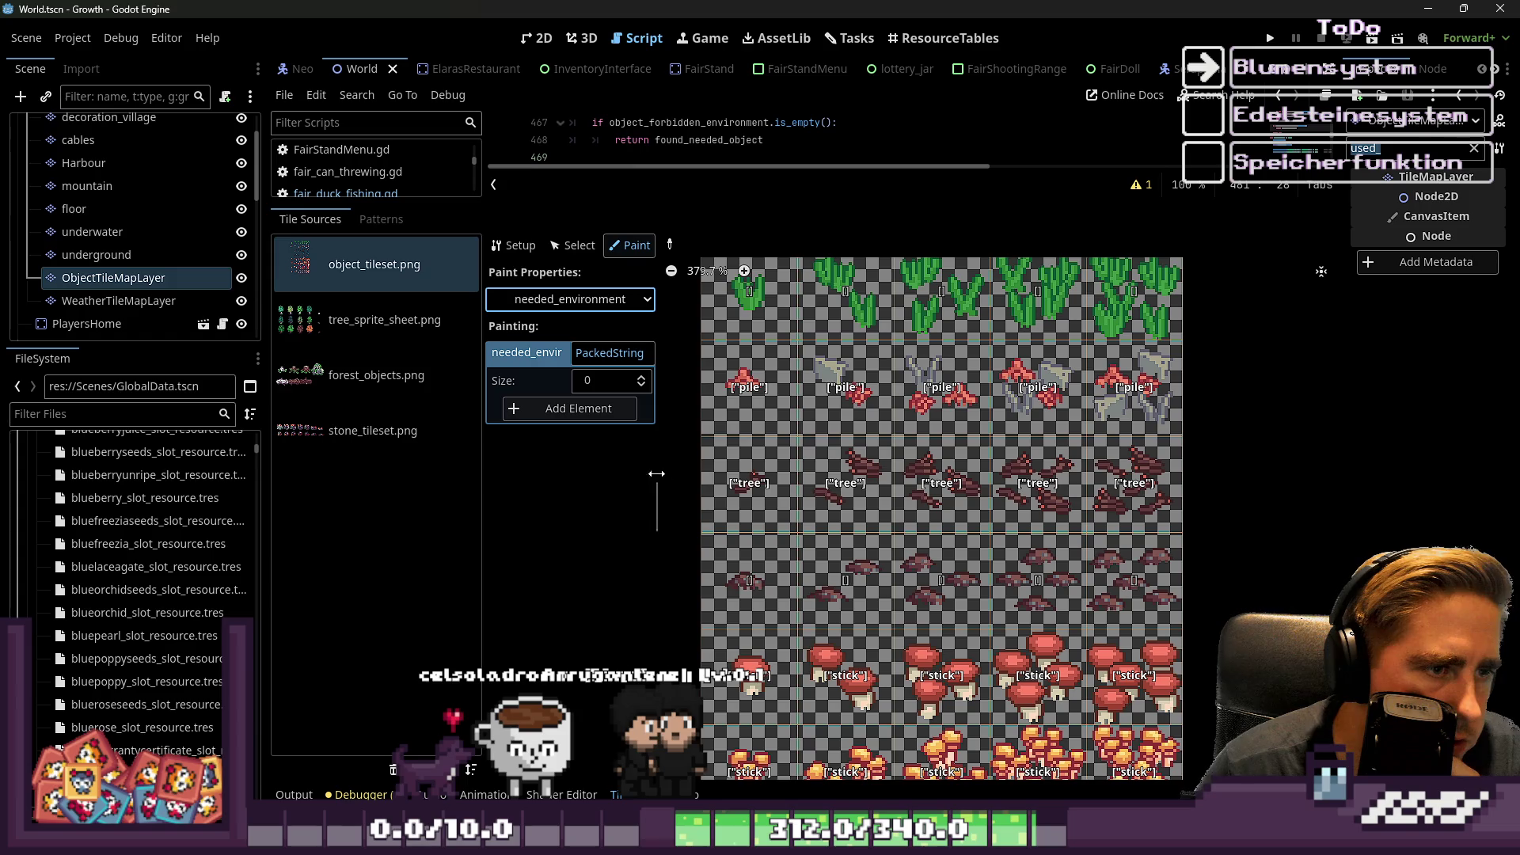
# Enlarge the GlobalData.gd script editor and move up to the mushroom spawn line.
pyautogui.scroll(-3, 872, 496)
pyautogui.scroll(3, 870, 506)
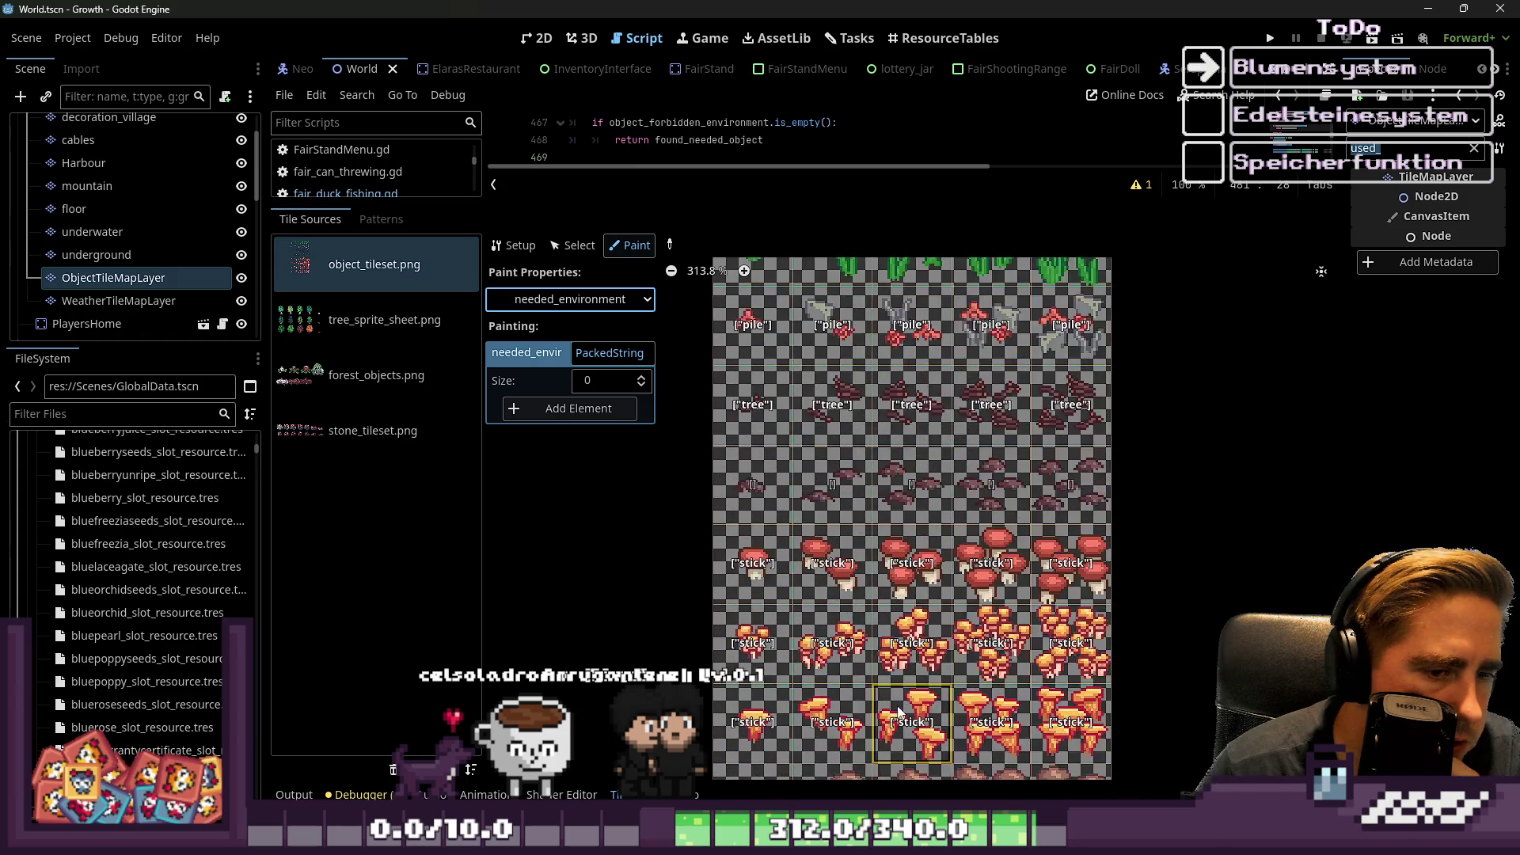
pyautogui.scroll(-3, 855, 539)
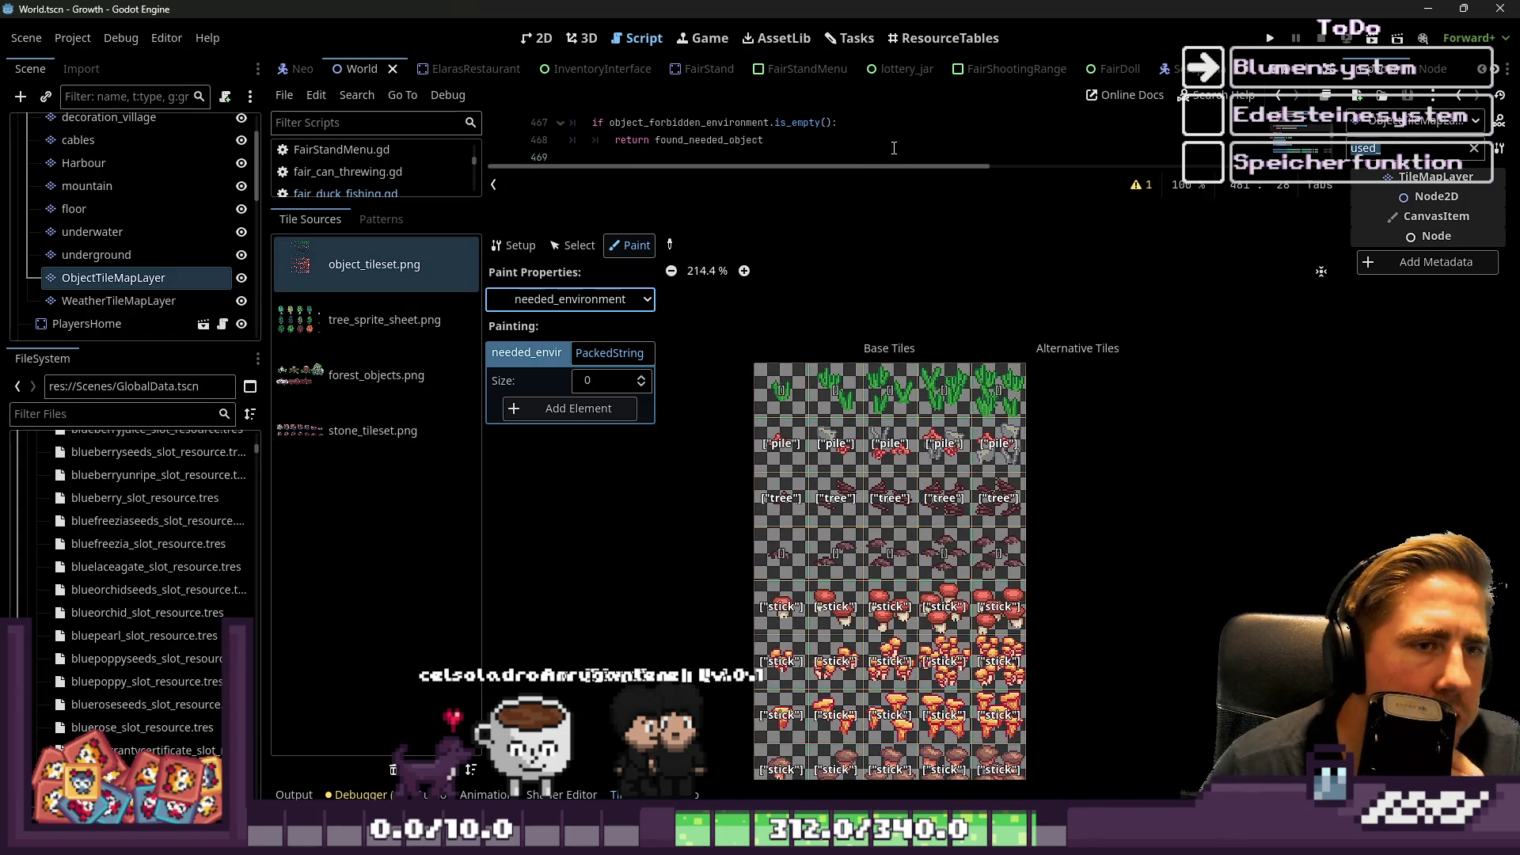
pyautogui.moveTo(810, 202); pyautogui.dragTo(810, 600)
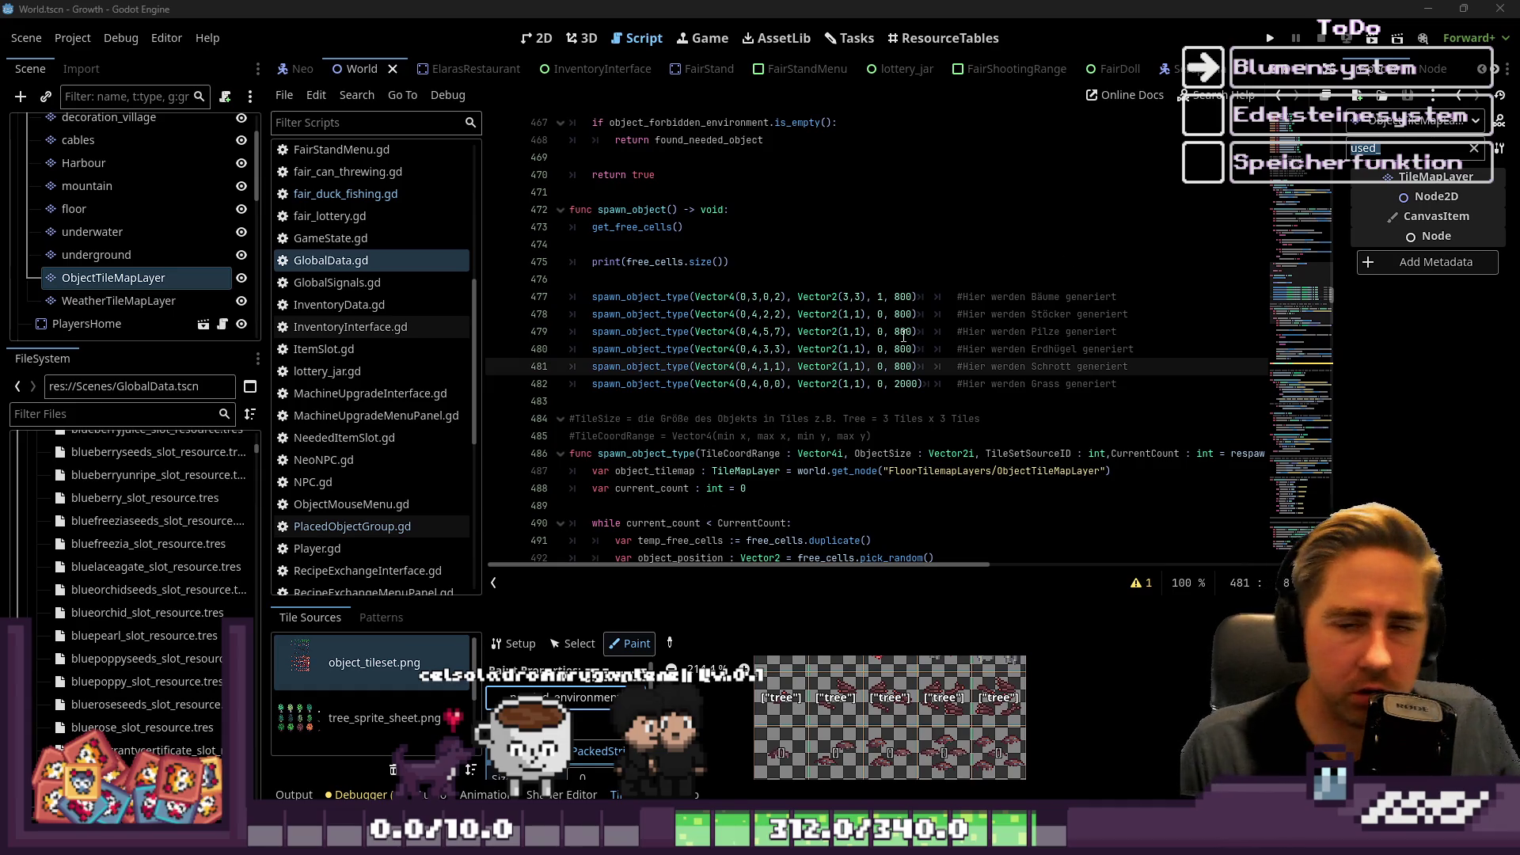
pyautogui.press('Up')
pyautogui.press('Up')
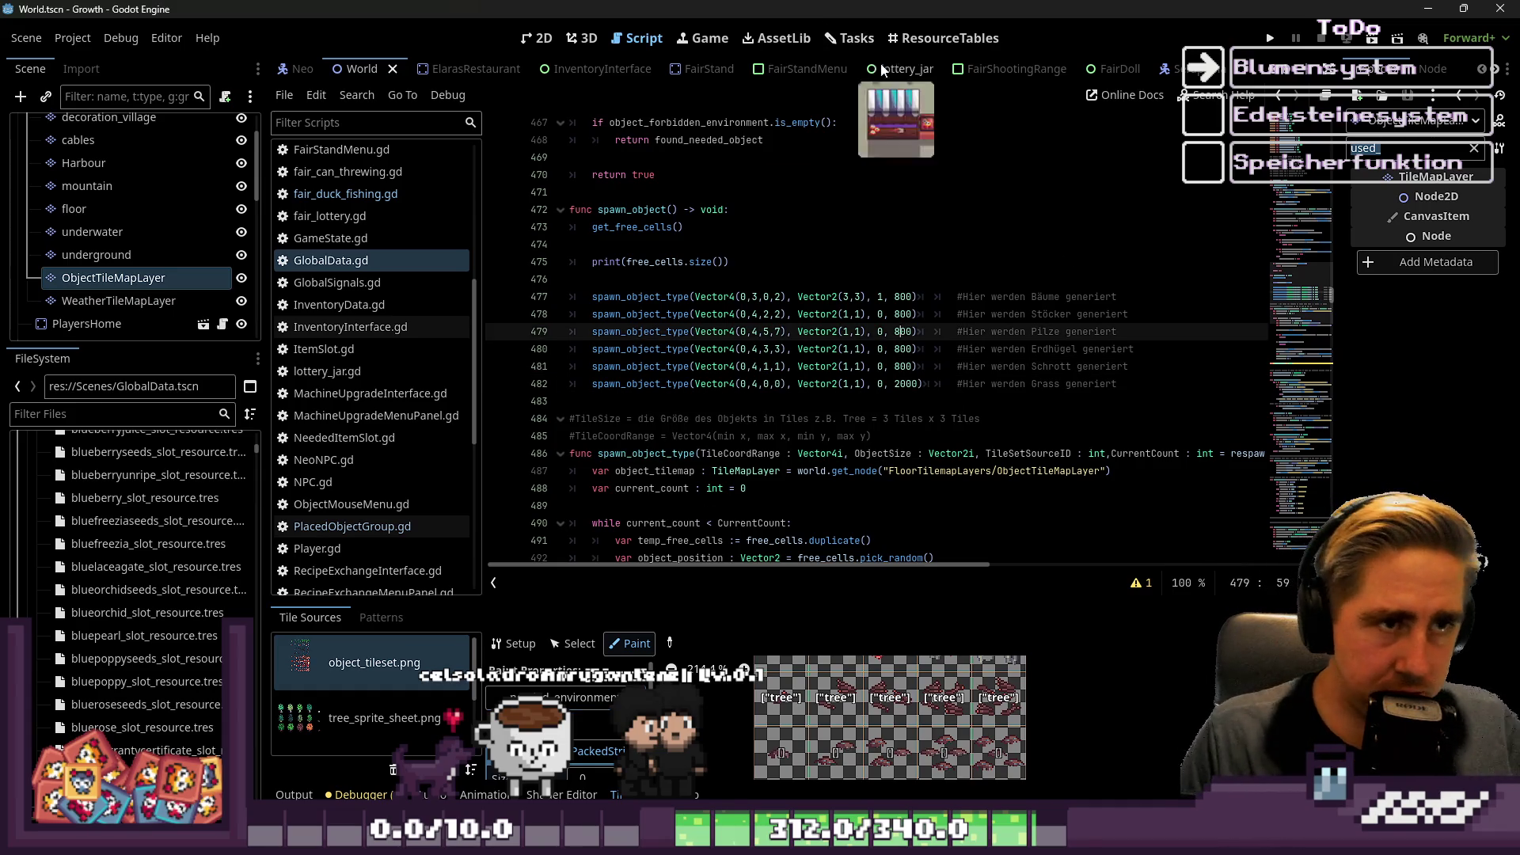
# Open the Tasks board and BlumenSpawnSystem details, toggling both respawn steps on then off before closing.
pyautogui.click(942, 38)
pyautogui.click(849, 38)
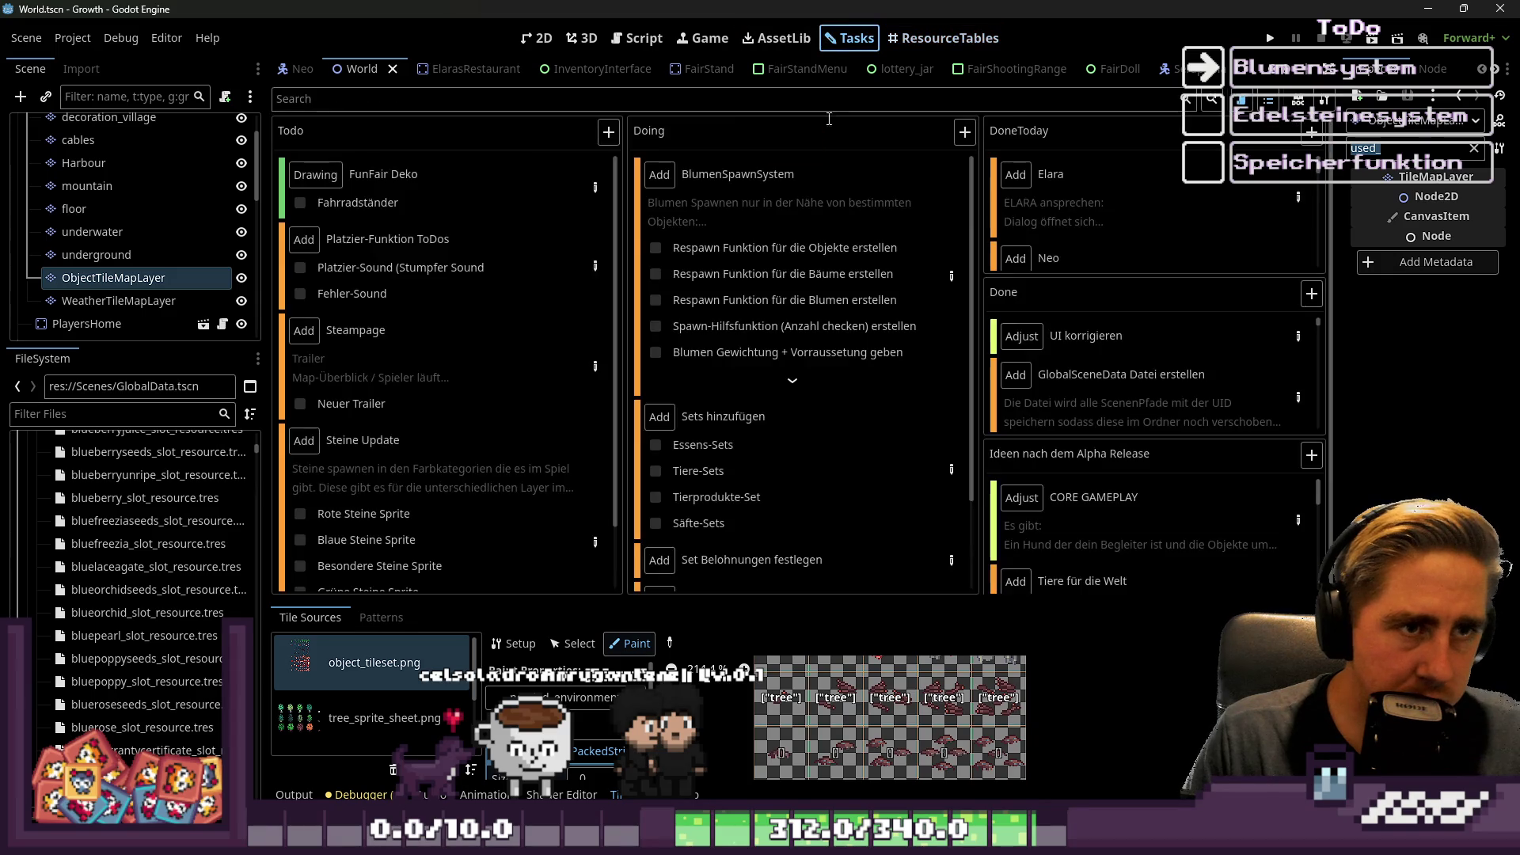
pyautogui.click(951, 276)
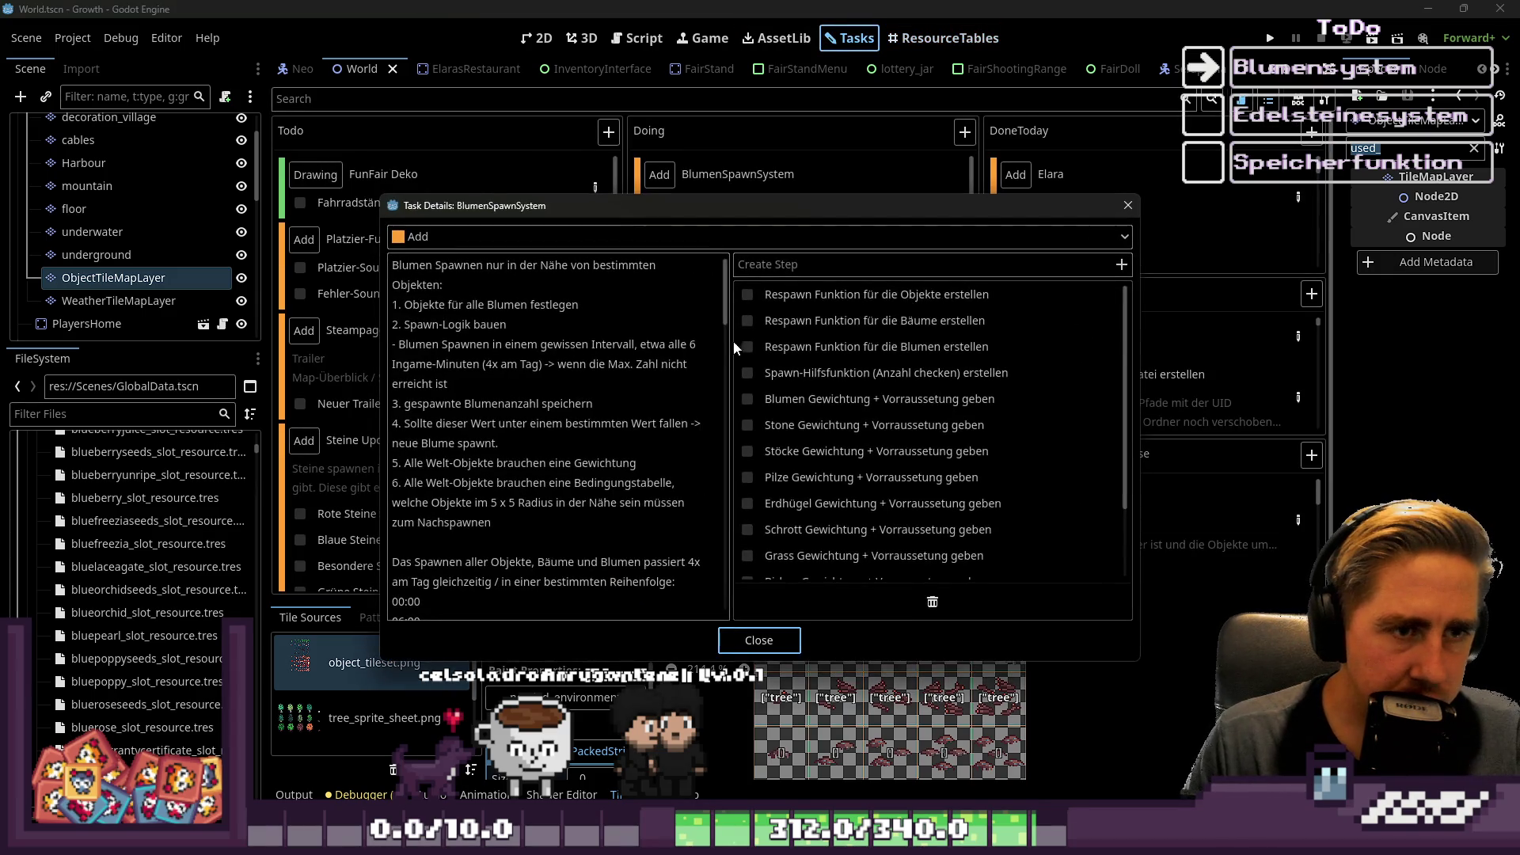
pyautogui.click(747, 296)
pyautogui.click(746, 319)
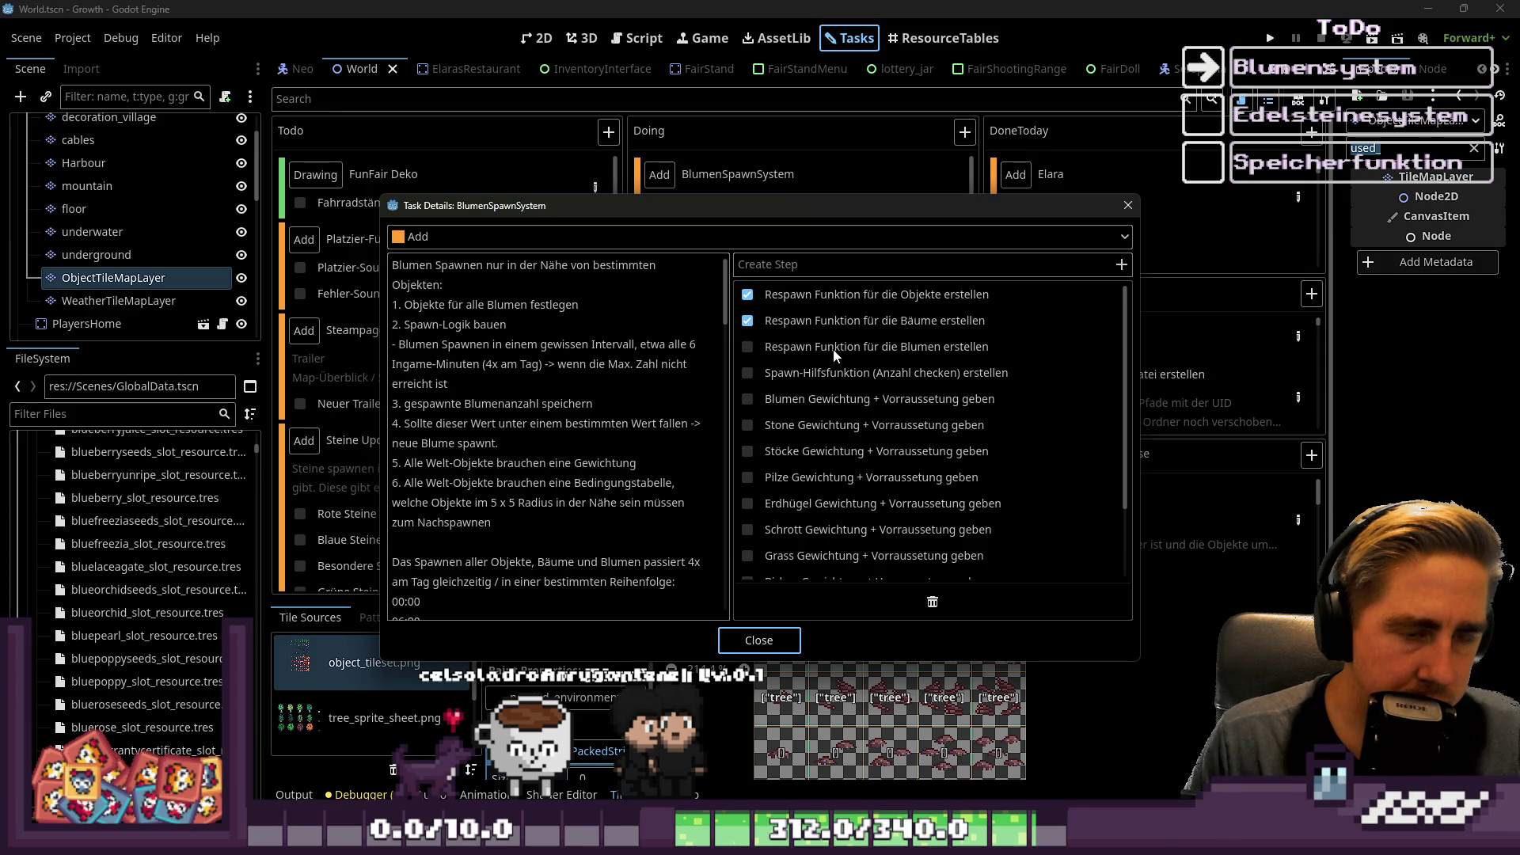
pyautogui.click(748, 318)
pyautogui.click(746, 294)
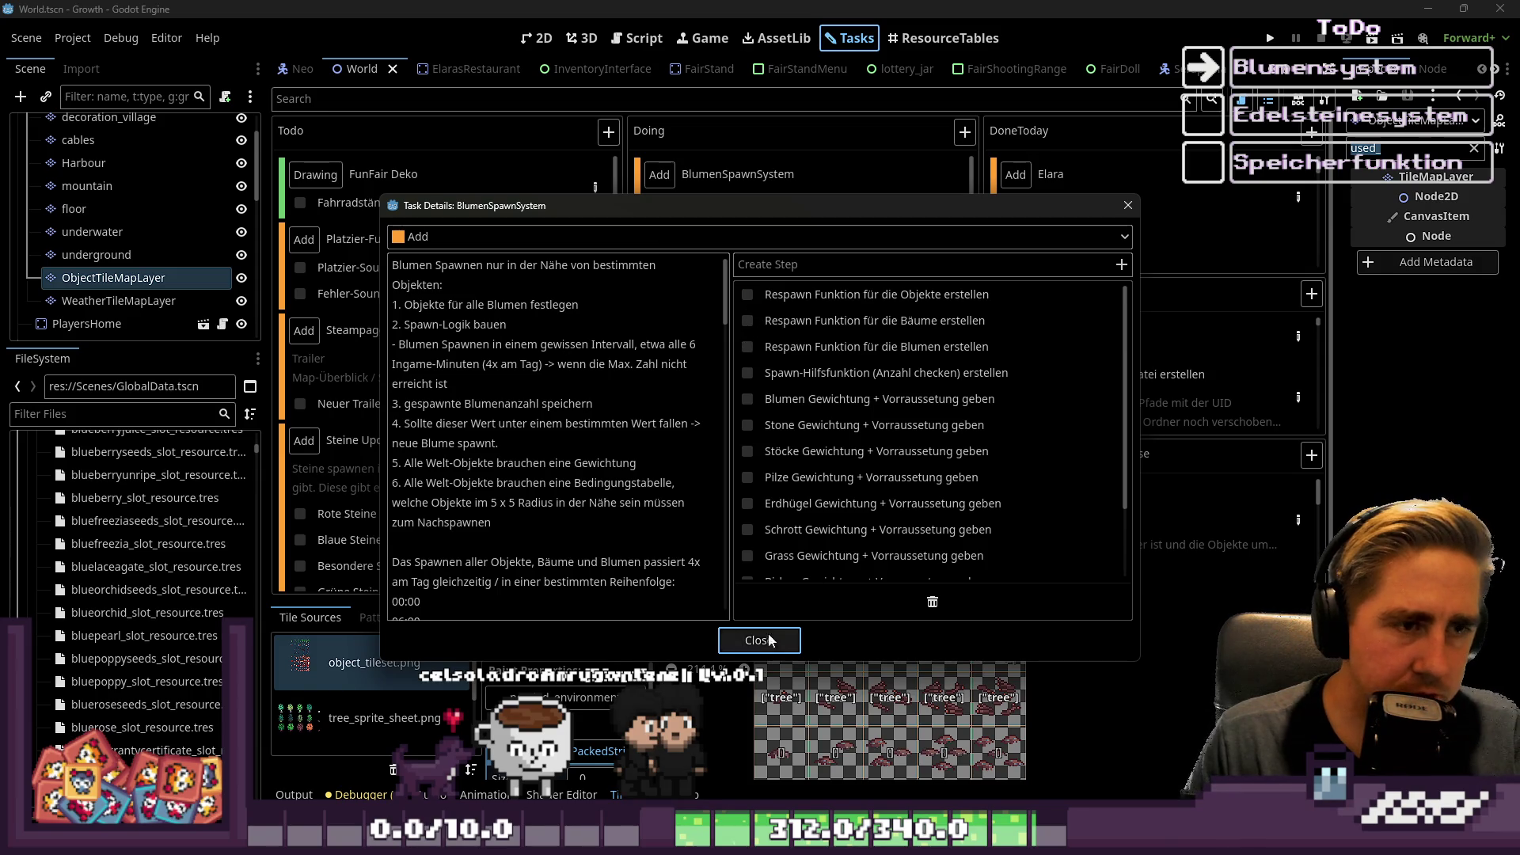
pyautogui.click(758, 640)
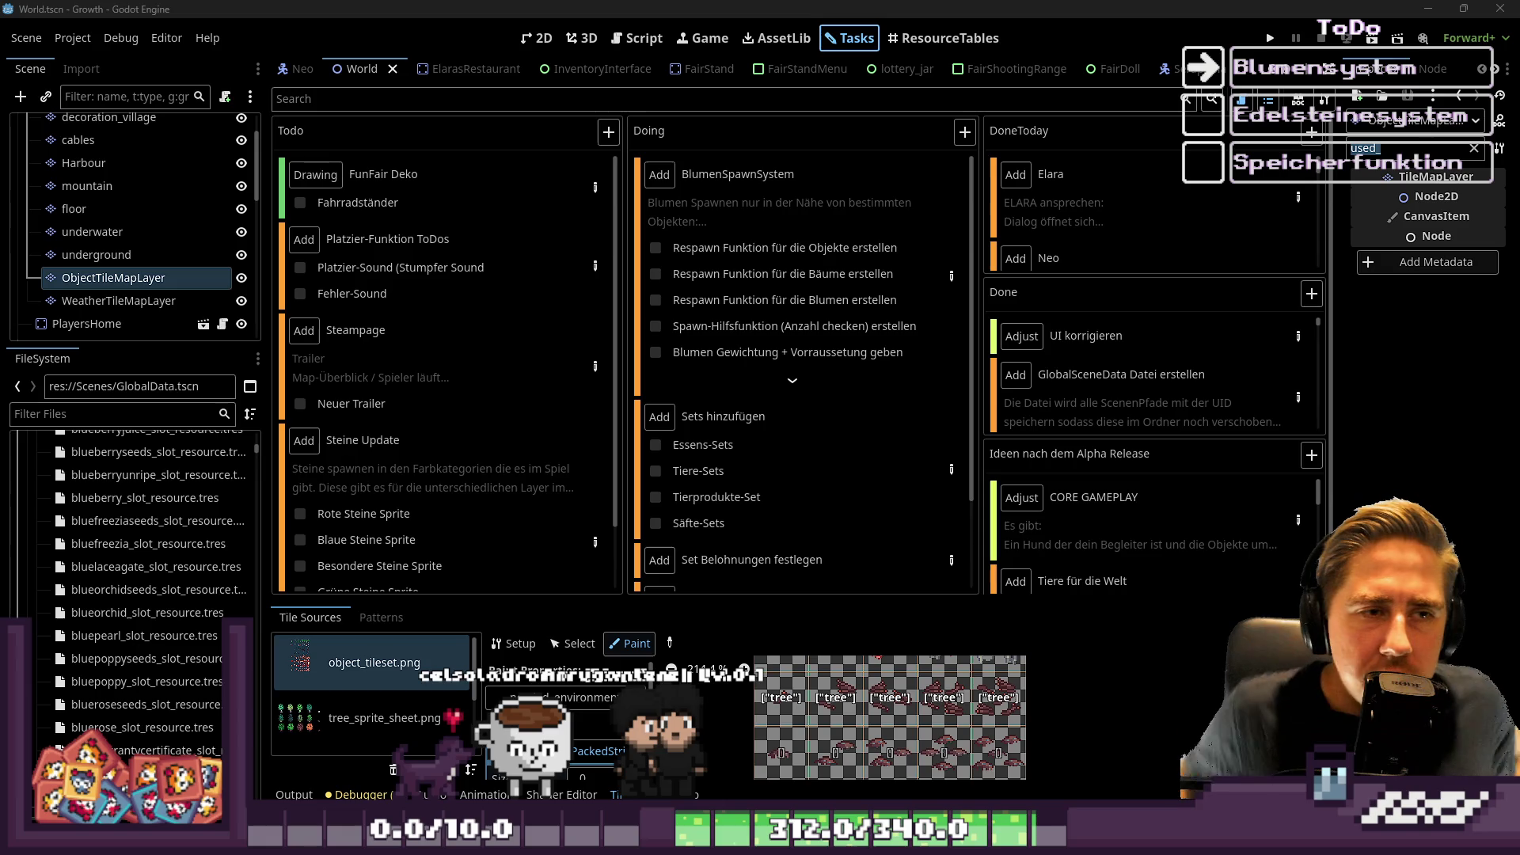
# Tick off the Maple, Grass and Stöcke weighting steps, then close and expand the BlumenSpawnSystem card.
pyautogui.click(950, 276)
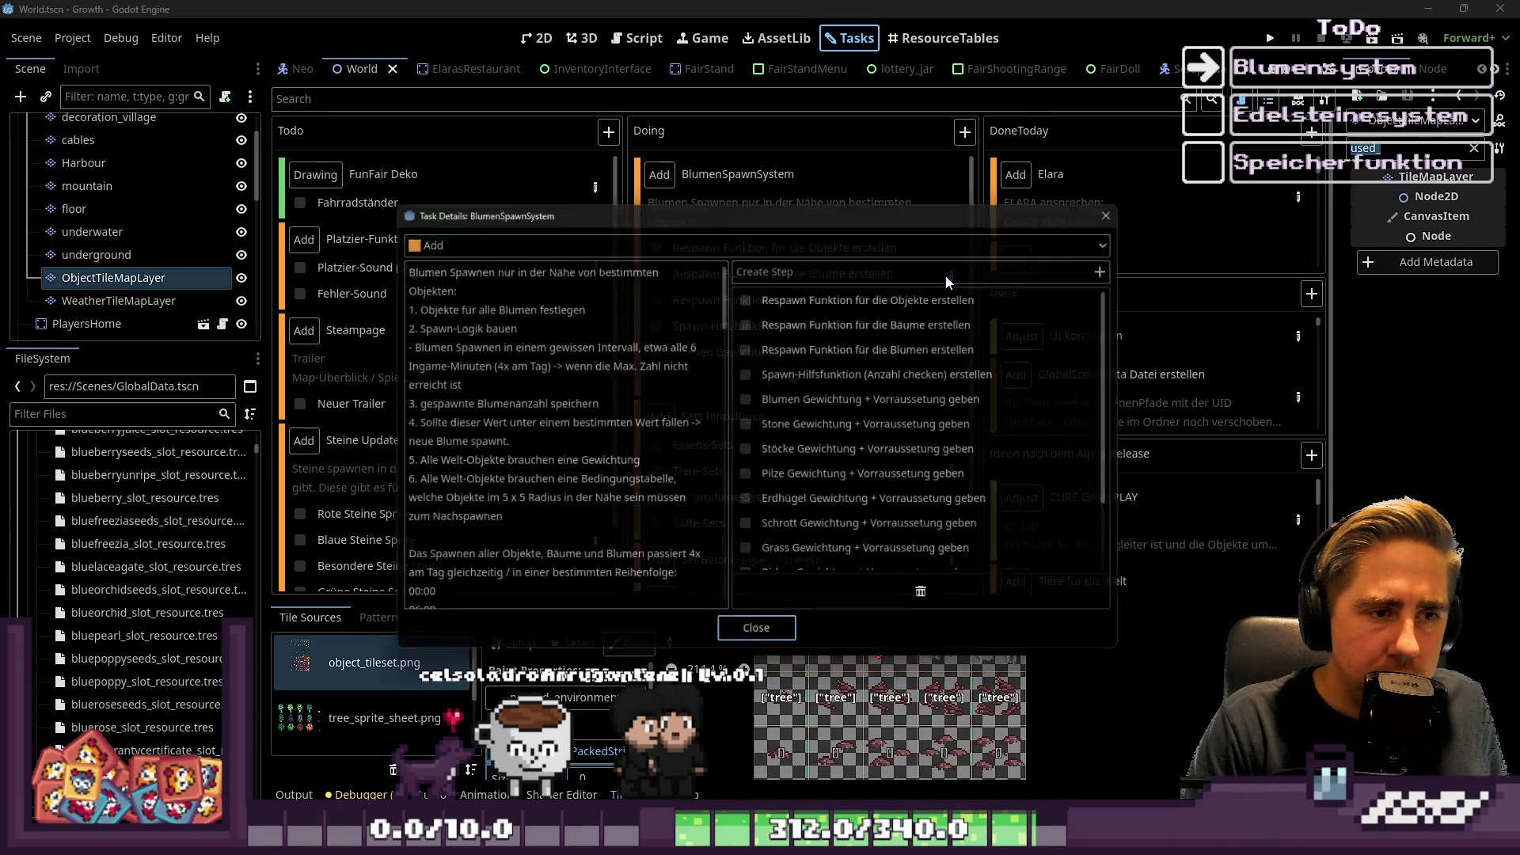
pyautogui.scroll(-3, 898, 372)
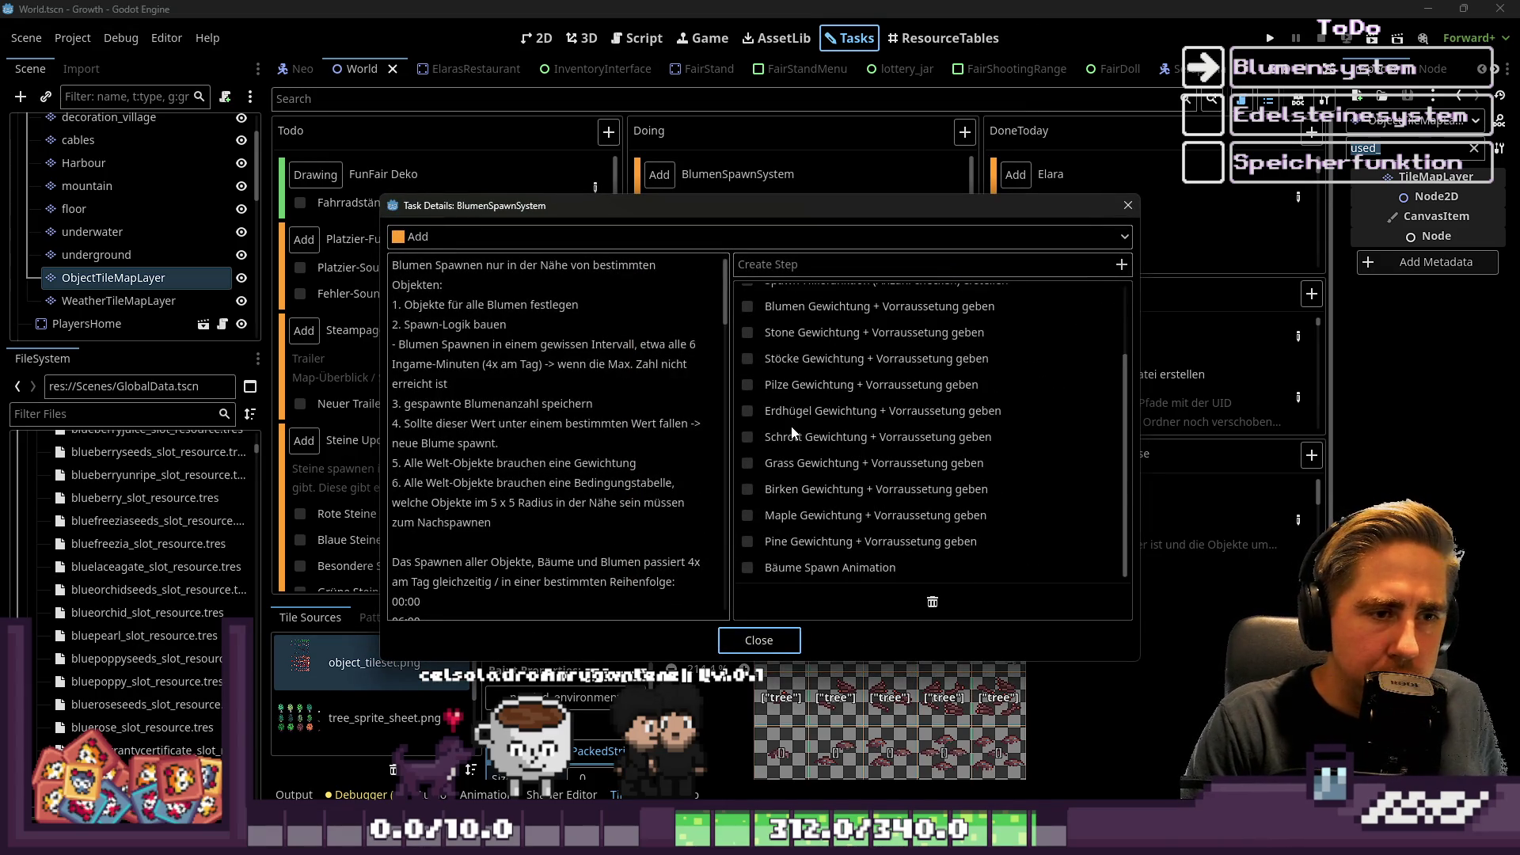
pyautogui.scroll(1, 878, 434)
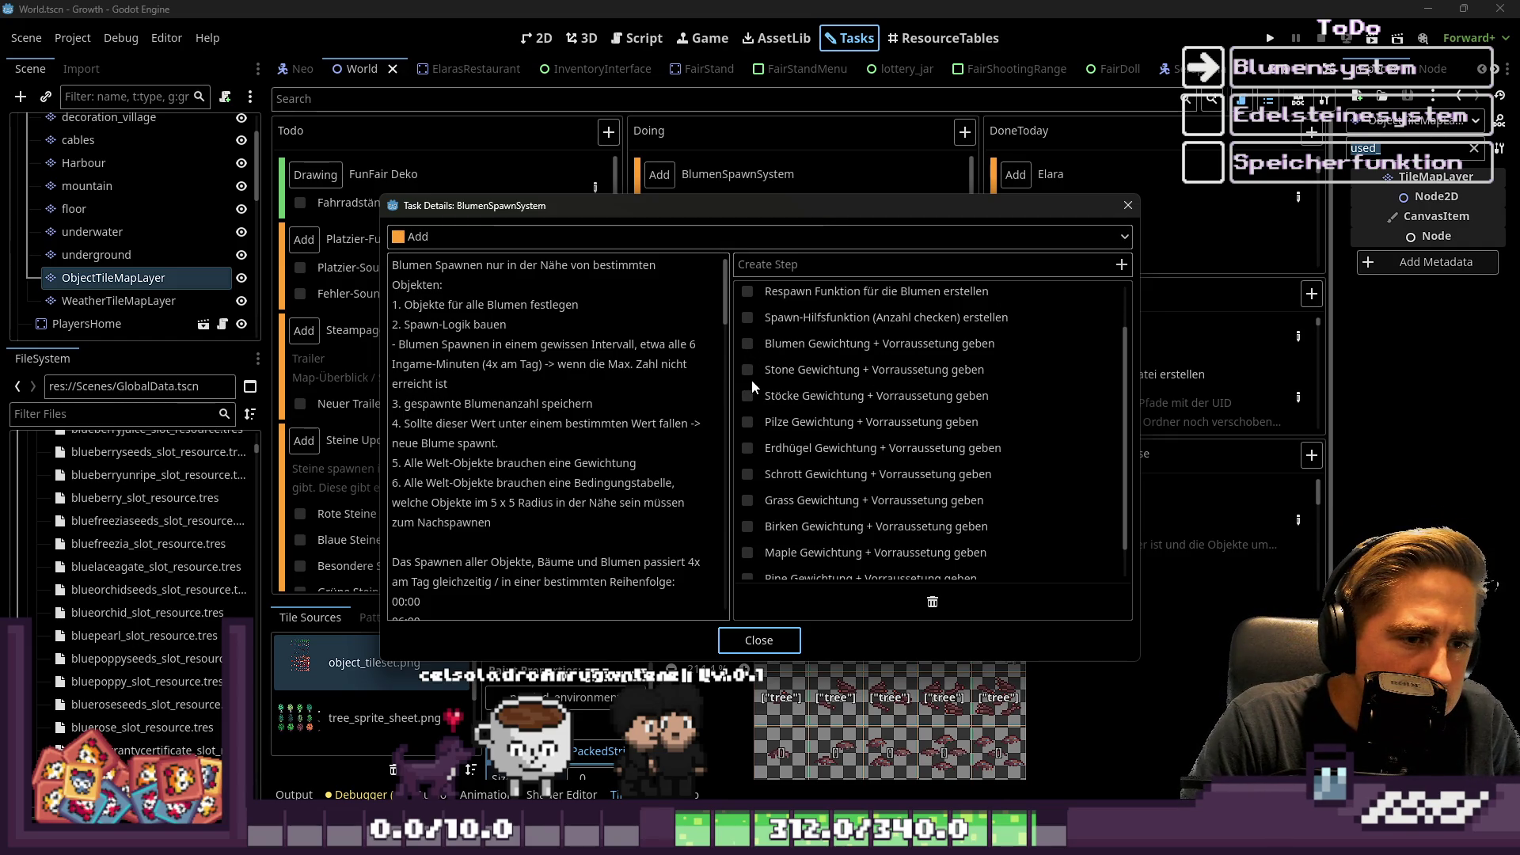
pyautogui.scroll(-1, 752, 380)
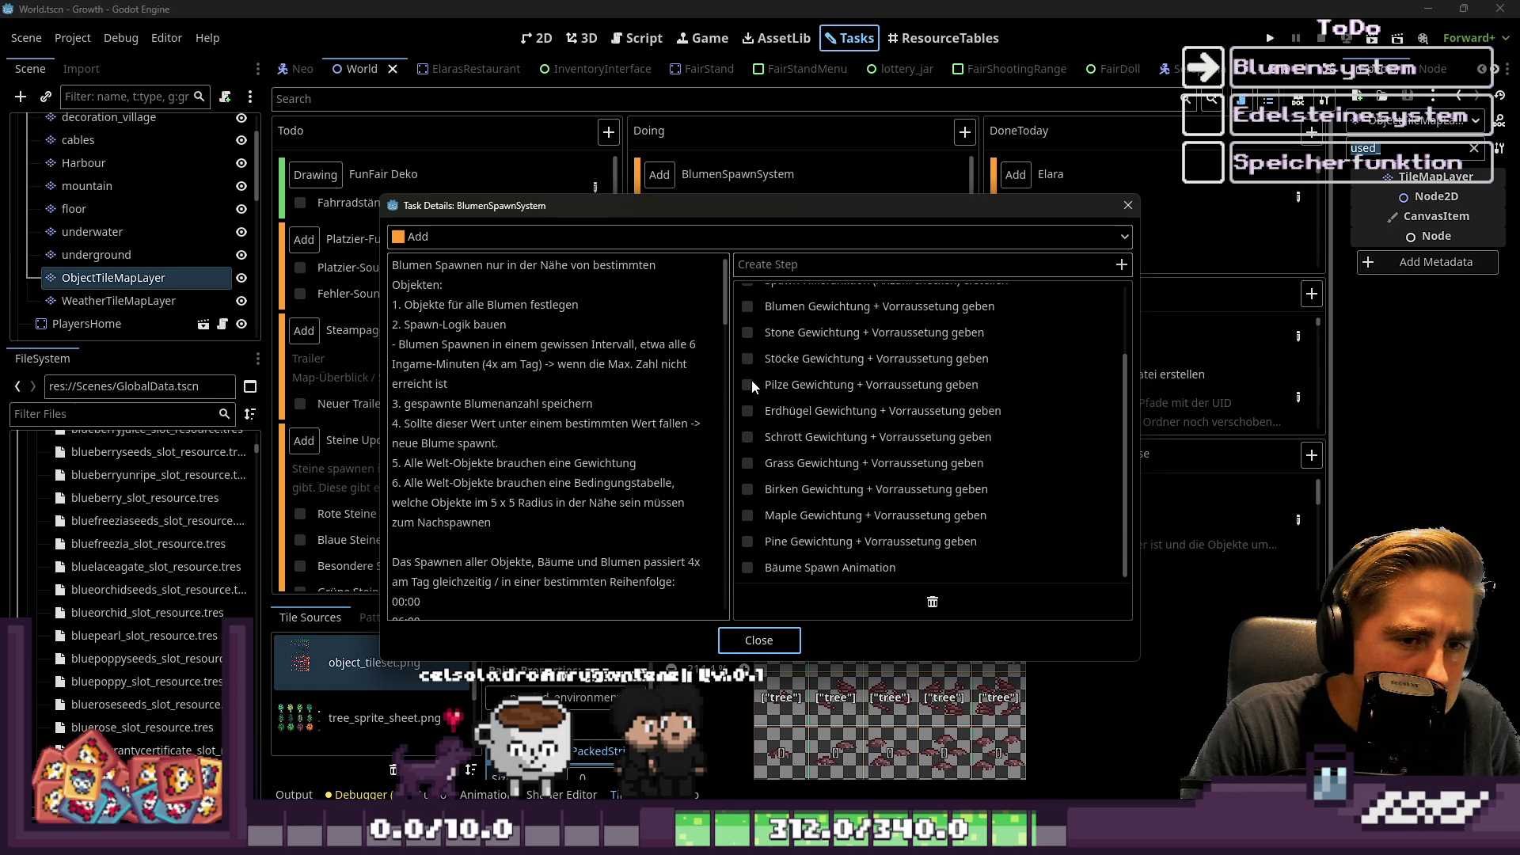
pyautogui.click(748, 515)
pyautogui.click(748, 463)
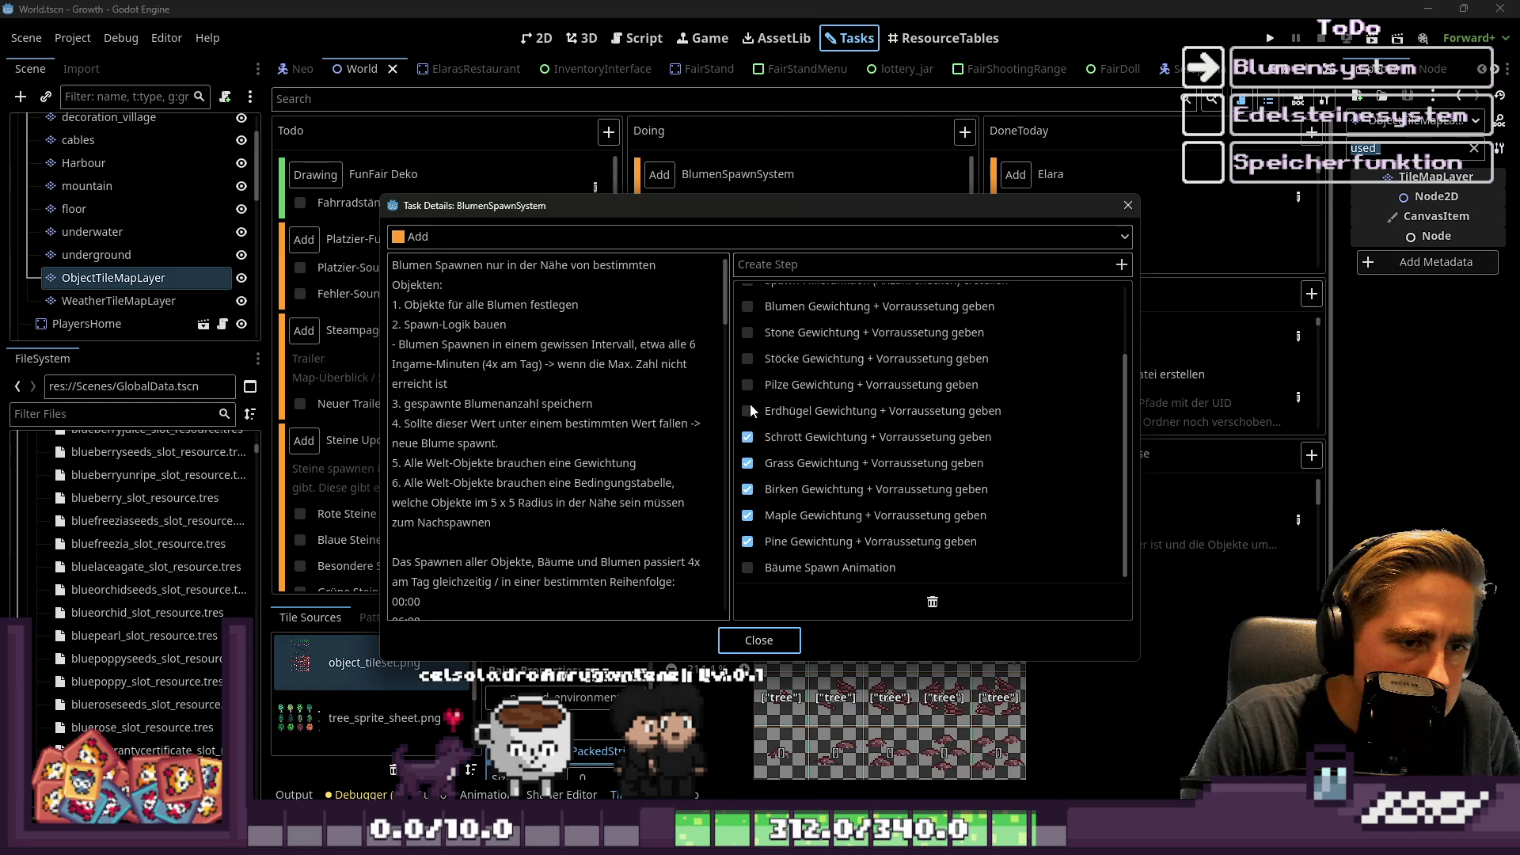
pyautogui.click(747, 353)
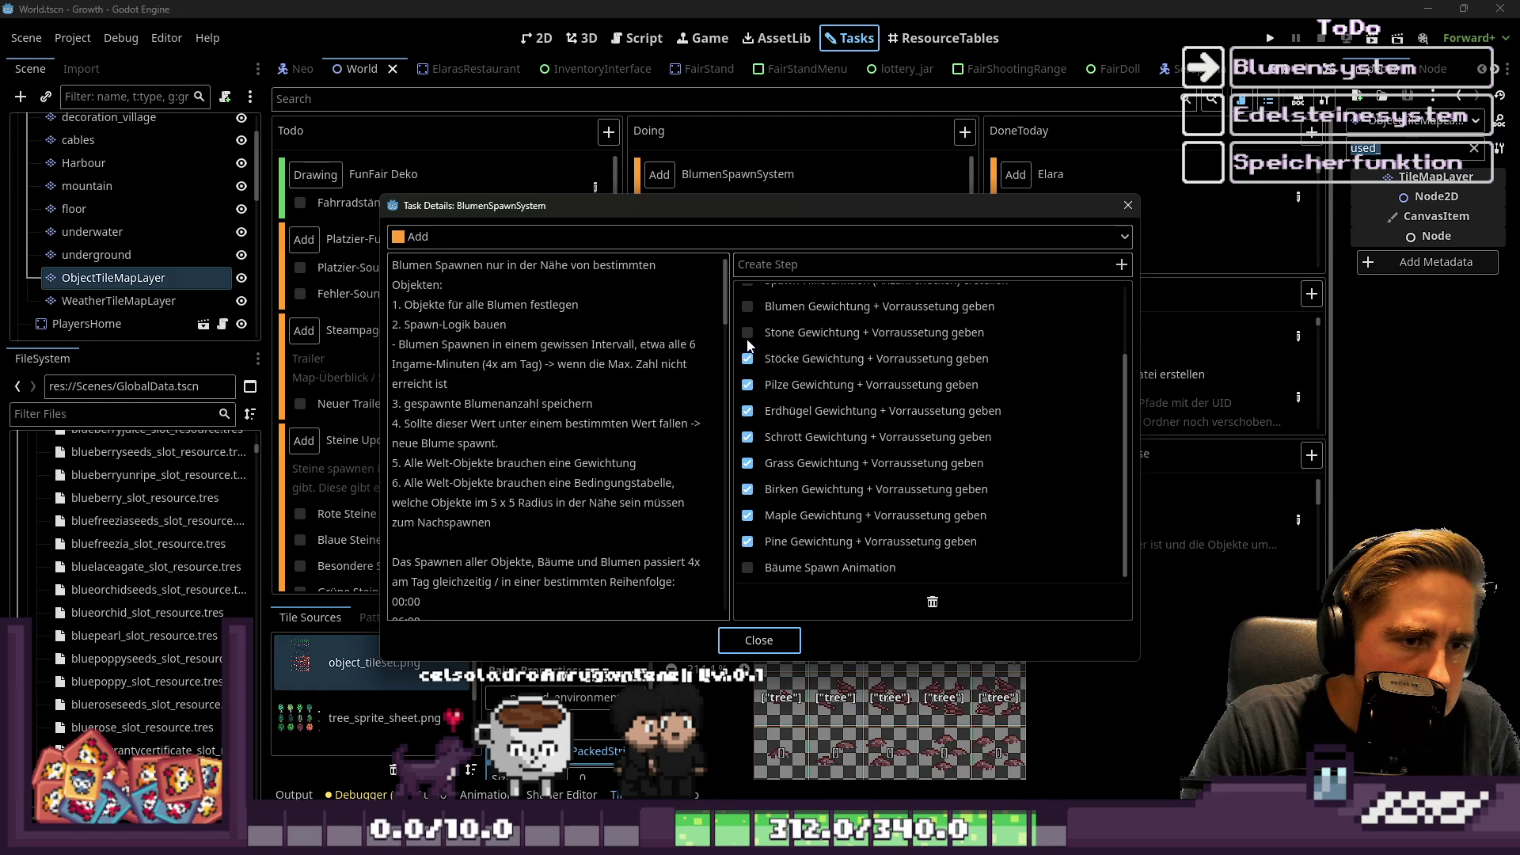
pyautogui.scroll(1, 835, 415)
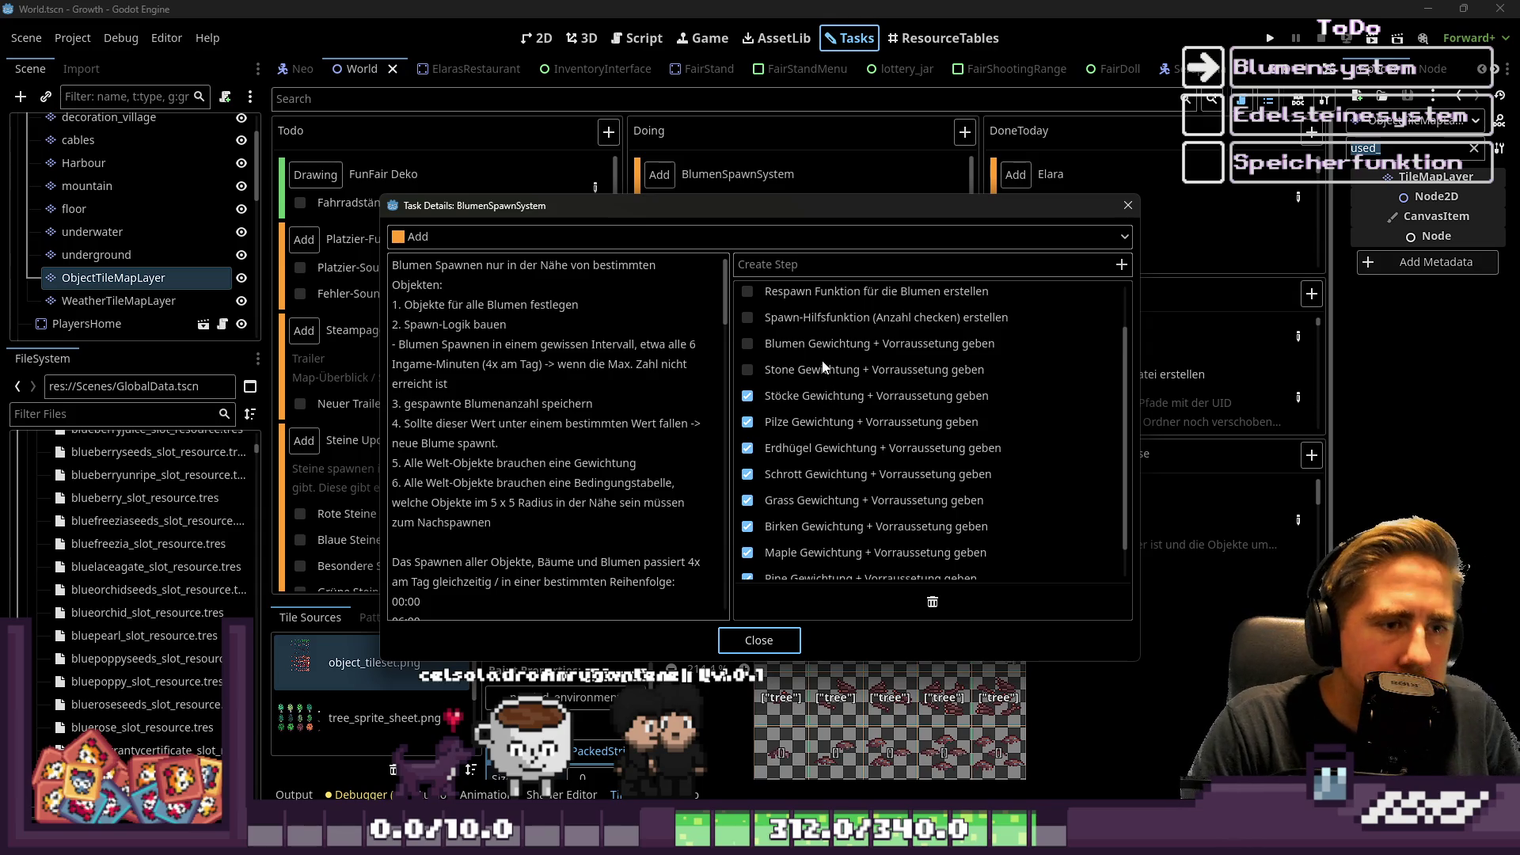
pyautogui.scroll(2, 813, 417)
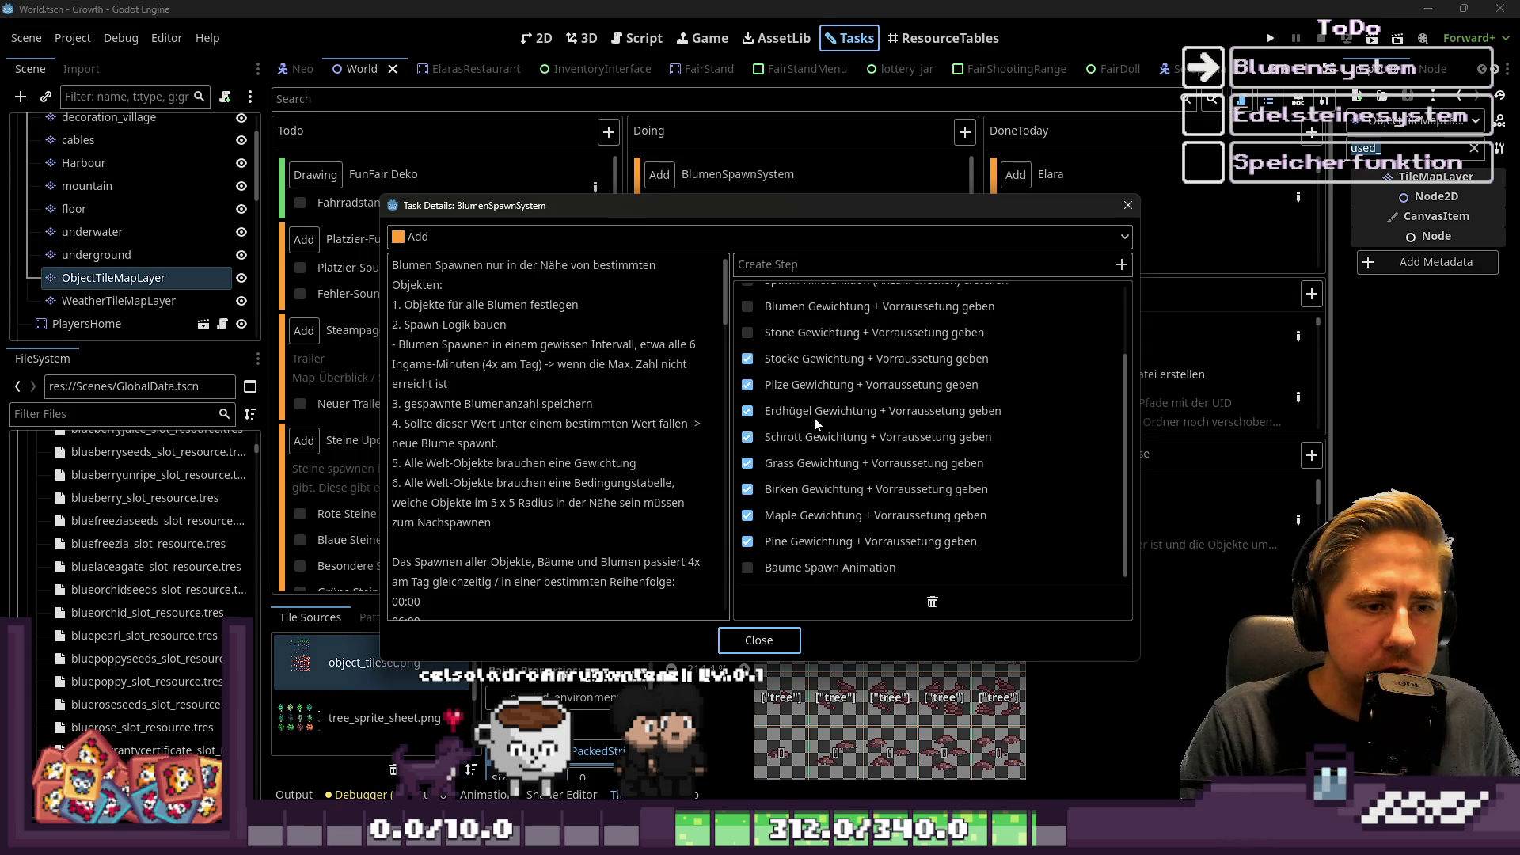
pyautogui.click(1128, 205)
pyautogui.click(792, 380)
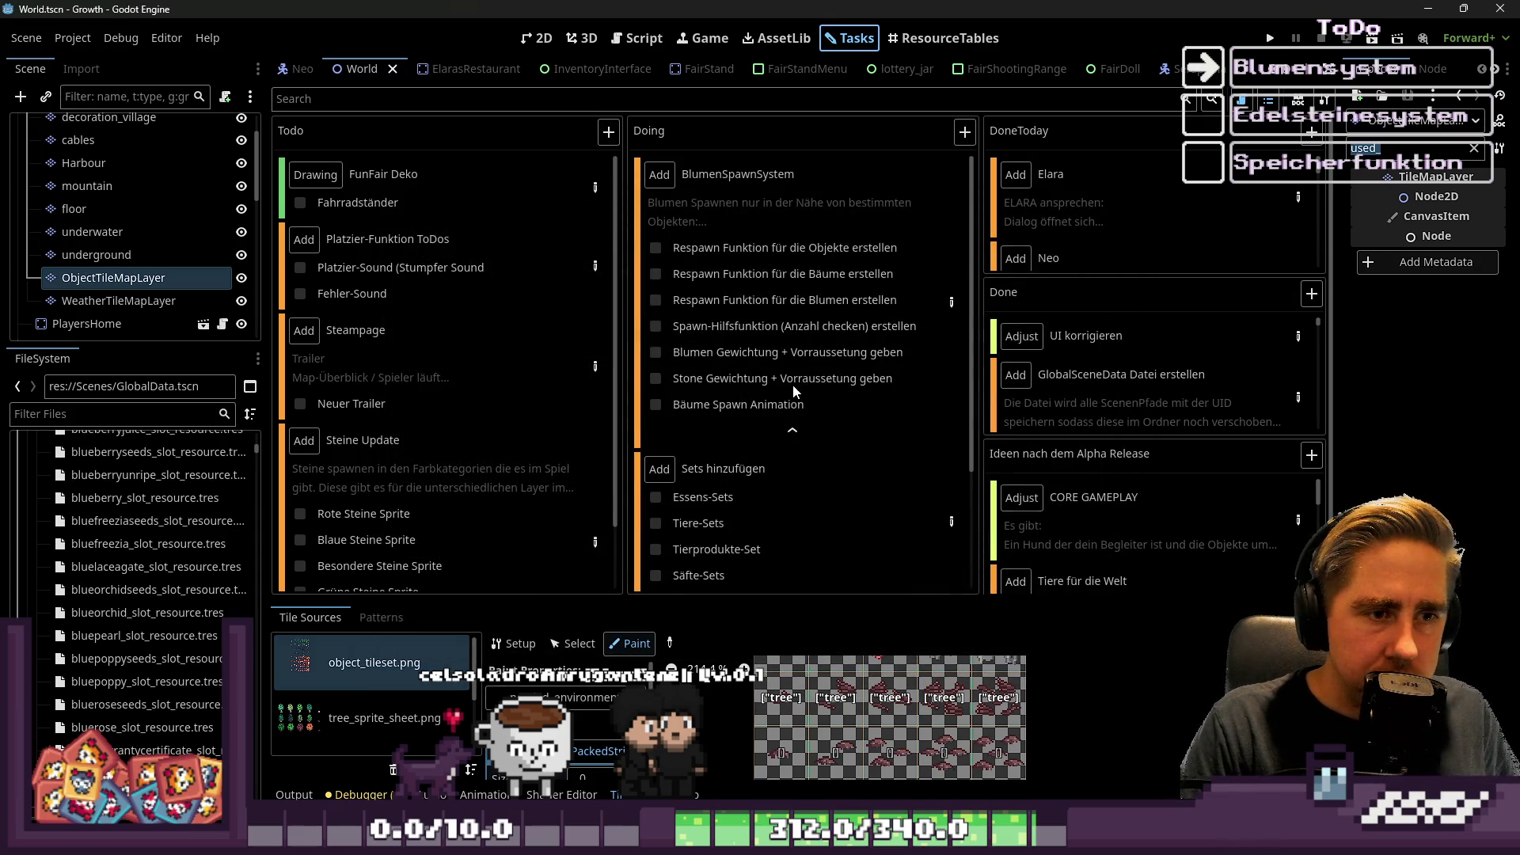